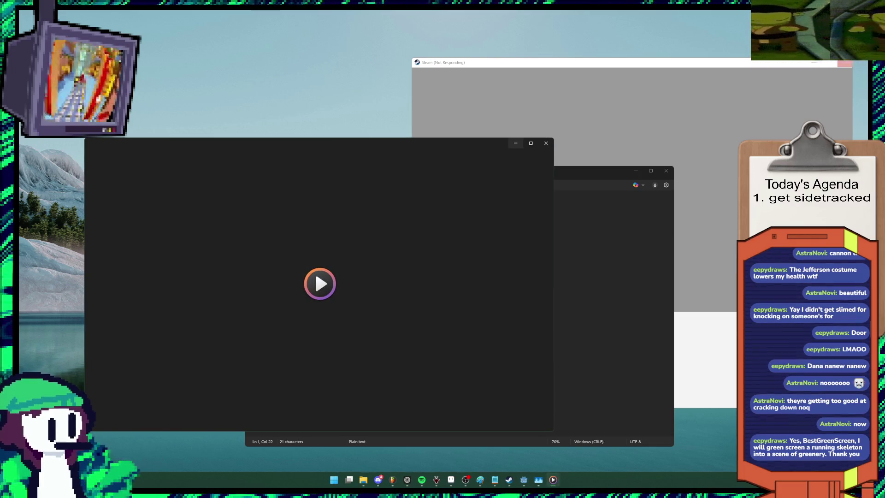
Step: Play the running skeleton green-screen video in Media Player, pause it at 0:12, and close the player
{"action": "mouse_move", "coordinate": [530, 143]}
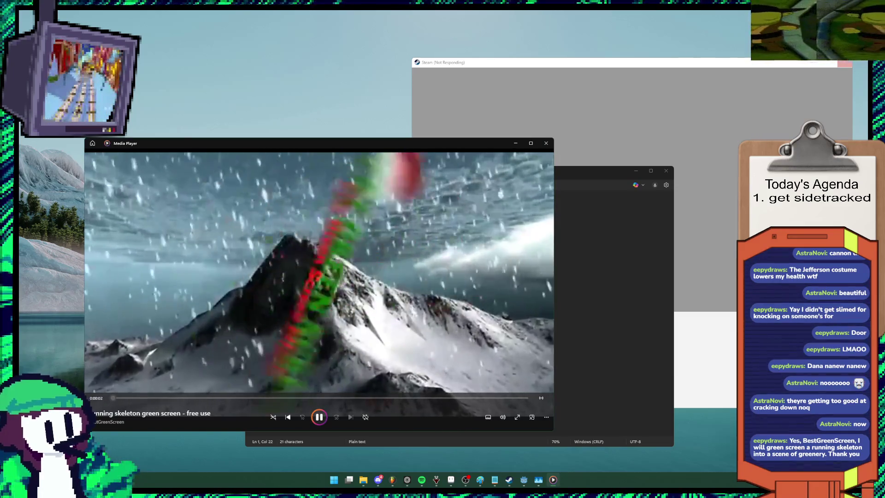
{"action": "left_click_drag", "start_coordinate": [300, 142], "coordinate": [306, 131]}
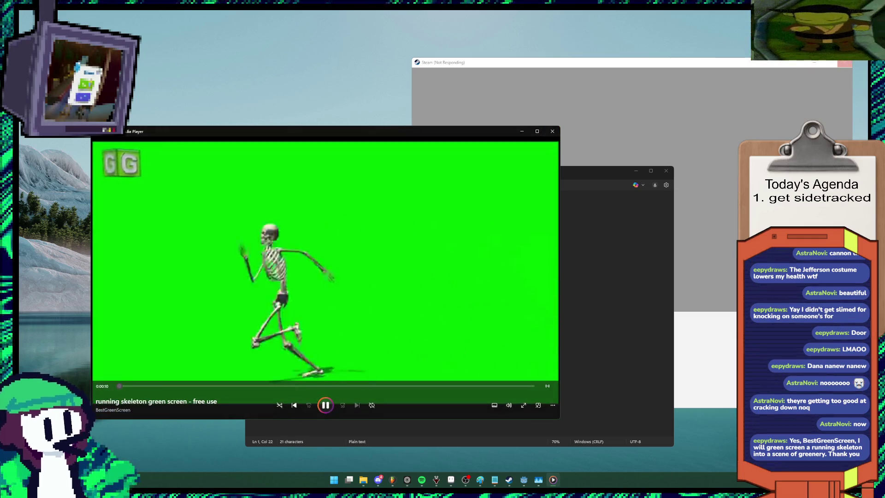
{"action": "key", "text": "space"}
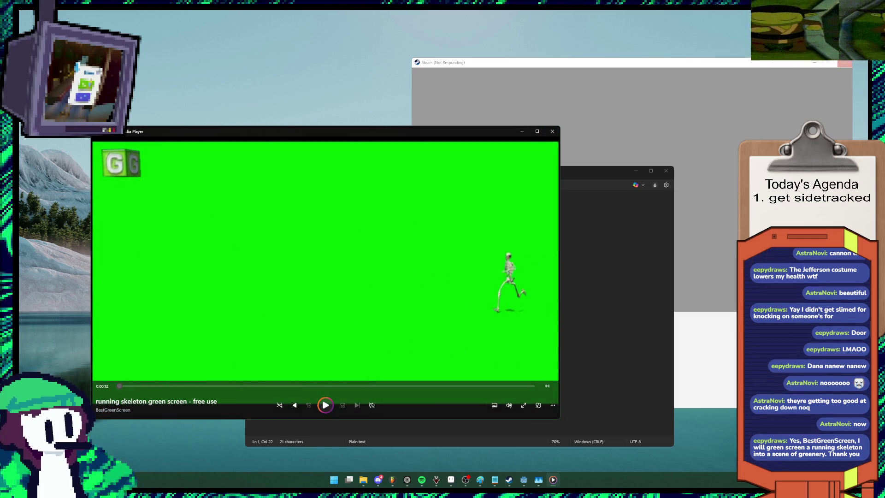
{"action": "key", "text": "alt+F4"}
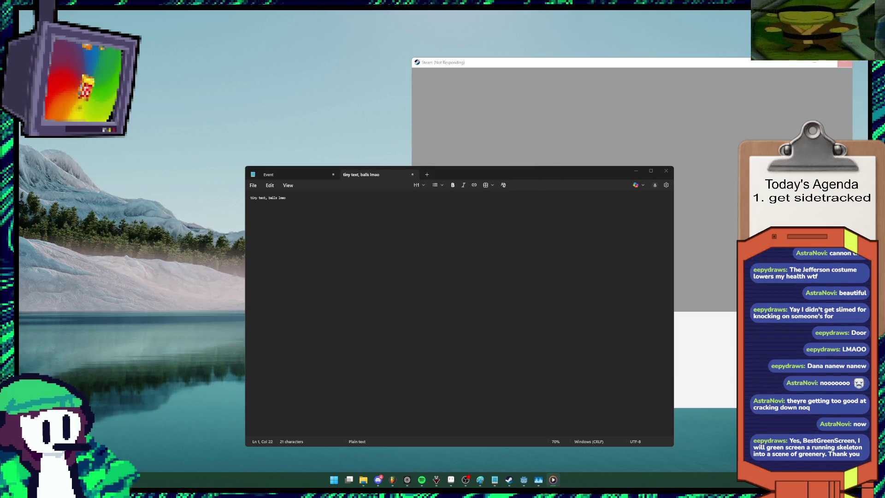
Step: Launch DaVinci Resolve from the Start menu to the empty Untitled Project 6
{"action": "key", "text": "super"}
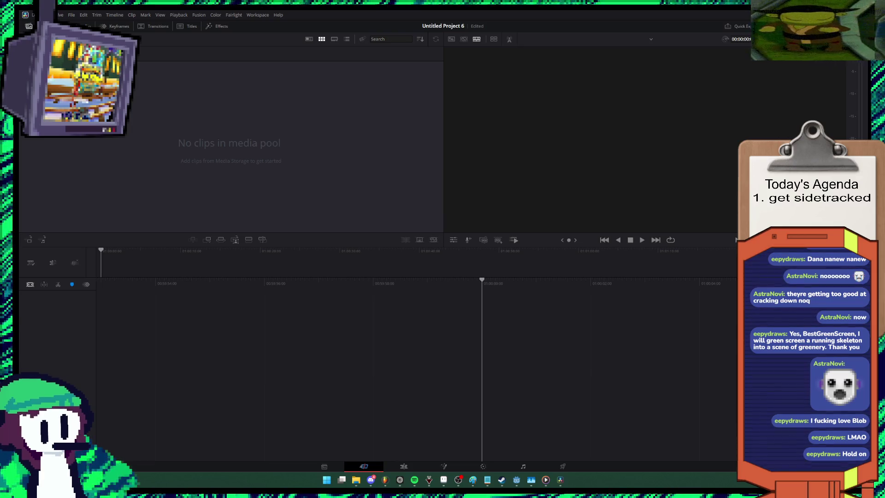
Step: Bring the milkman folder of blinking, walking and waving GIFs to the front from the taskbar
{"action": "left_click", "coordinate": [384, 412]}
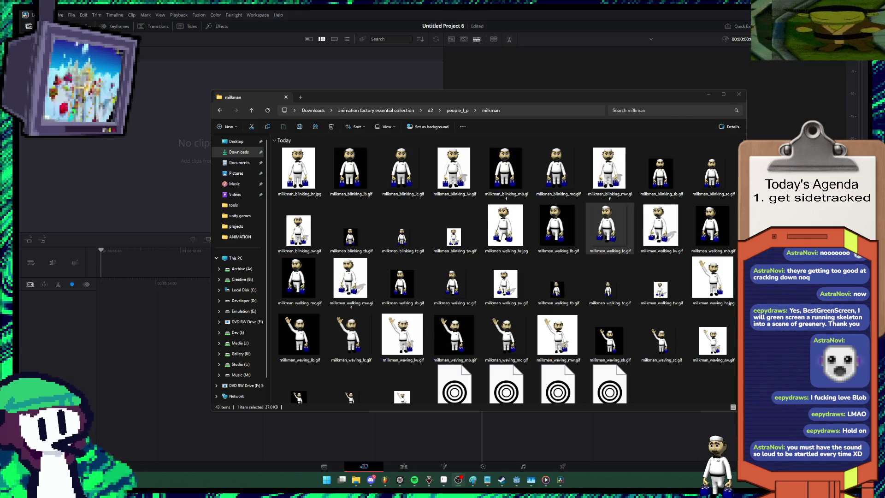
Step: Adjust the volume and minimize the milkman Explorer window, restoring and minimizing it once more
{"action": "key", "text": "XF86AudioLowerVolume"}
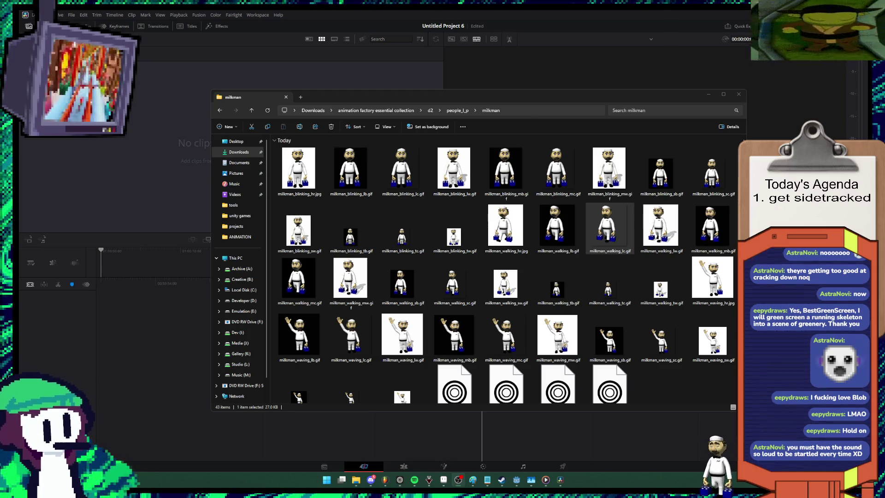
{"action": "left_click", "coordinate": [708, 94]}
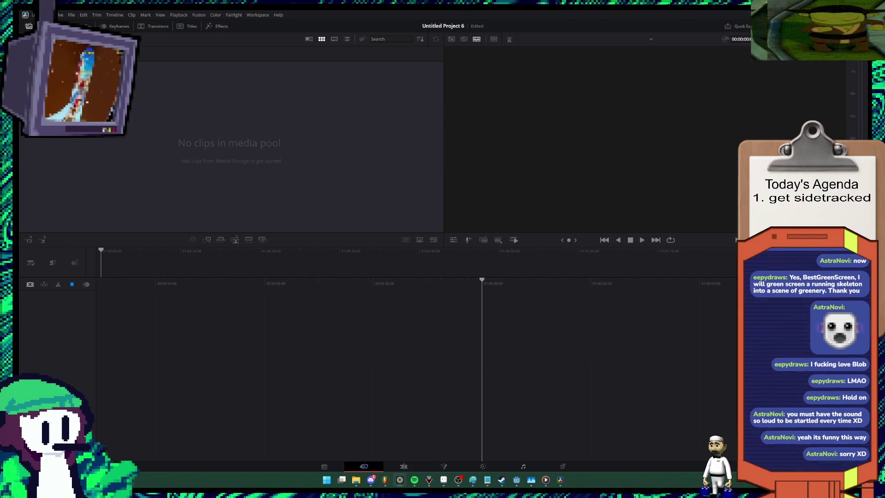
{"action": "left_click", "coordinate": [355, 480]}
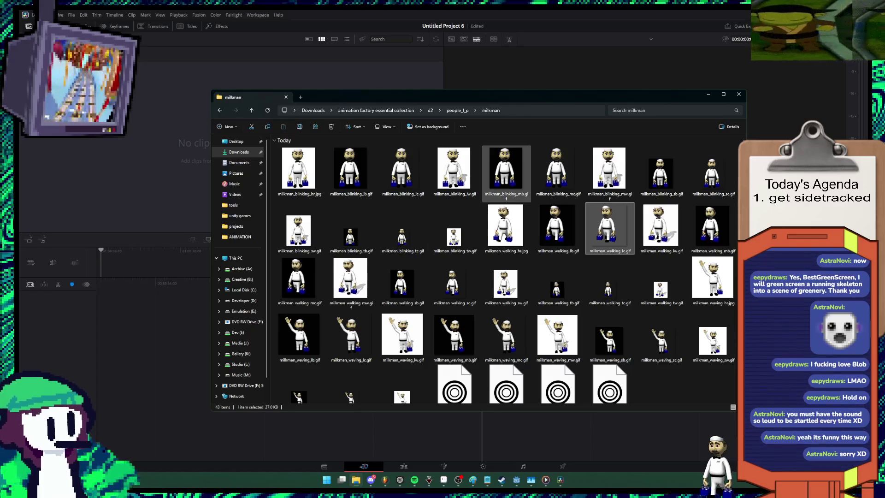
{"action": "left_click", "coordinate": [175, 194]}
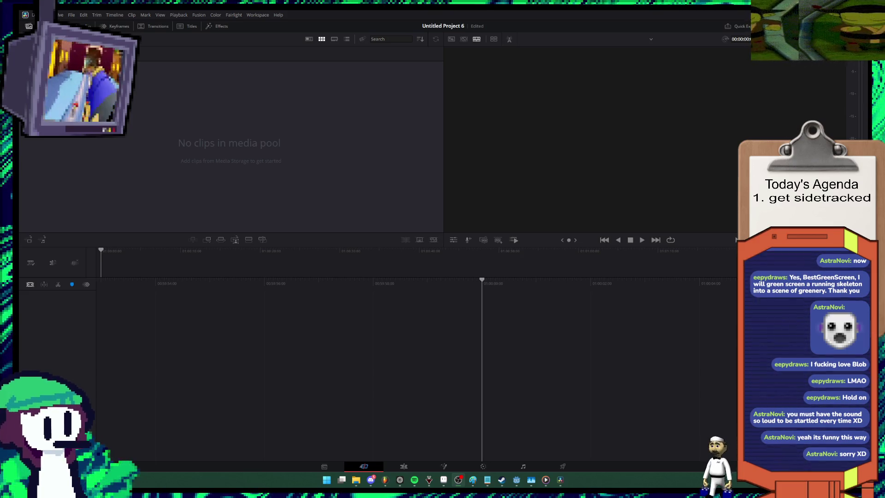
Step: Adjust the volume, then open the d4 folder's Animation Factory Disc 4 HTML page
{"action": "key", "text": "XF86AudioLowerVolume"}
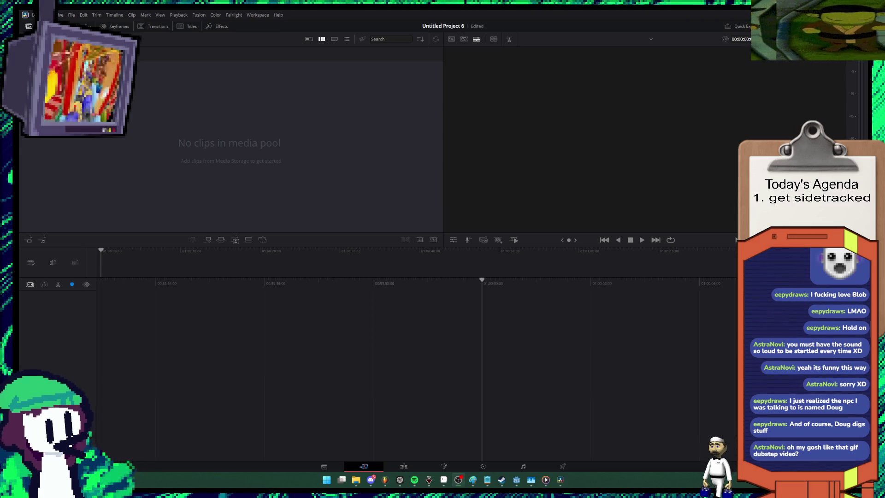
{"action": "mouse_move", "coordinate": [356, 480]}
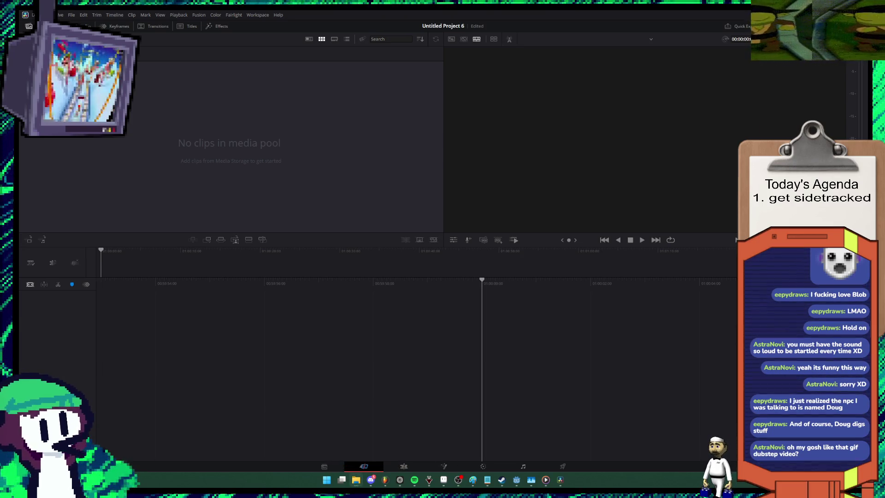
{"action": "key", "text": "alt+Tab"}
{"action": "double_click", "coordinate": [152, 95]}
{"action": "left_click", "coordinate": [111, 86]}
{"action": "double_click", "coordinate": [111, 95]}
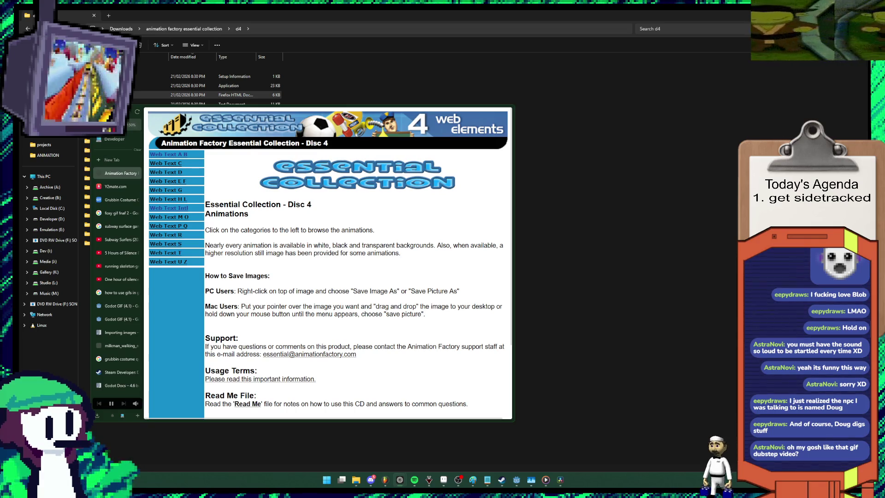
Step: Close the Disc 4 page and open the d2 folder's Disc 2 HTML page instead
{"action": "key", "text": "ctrl+w"}
{"action": "key", "text": "alt+Up"}
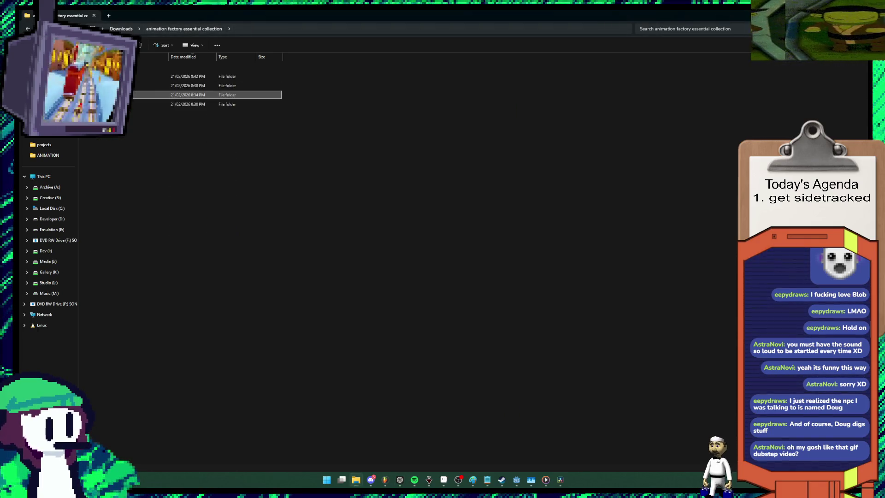
{"action": "double_click", "coordinate": [111, 76]}
{"action": "double_click", "coordinate": [111, 94]}
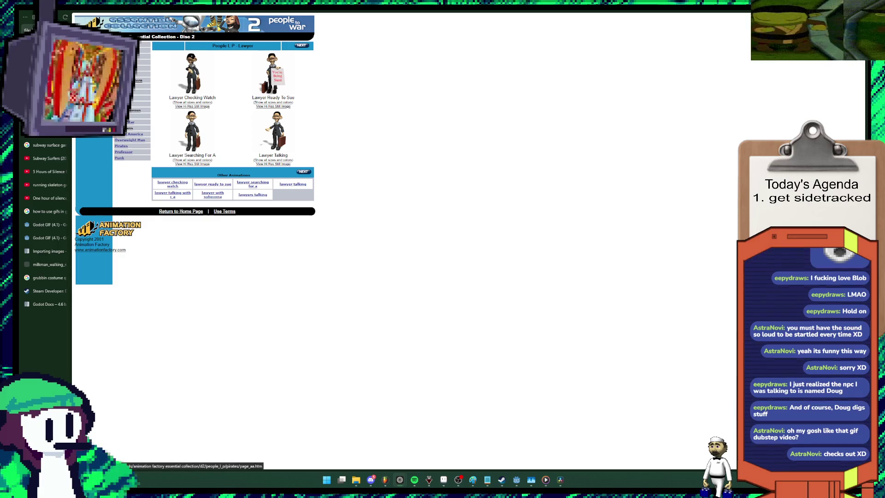
Step: Page through the Pirates animations past the skeletons, then open People L–P Miscellaneous
{"action": "left_click", "coordinate": [301, 45]}
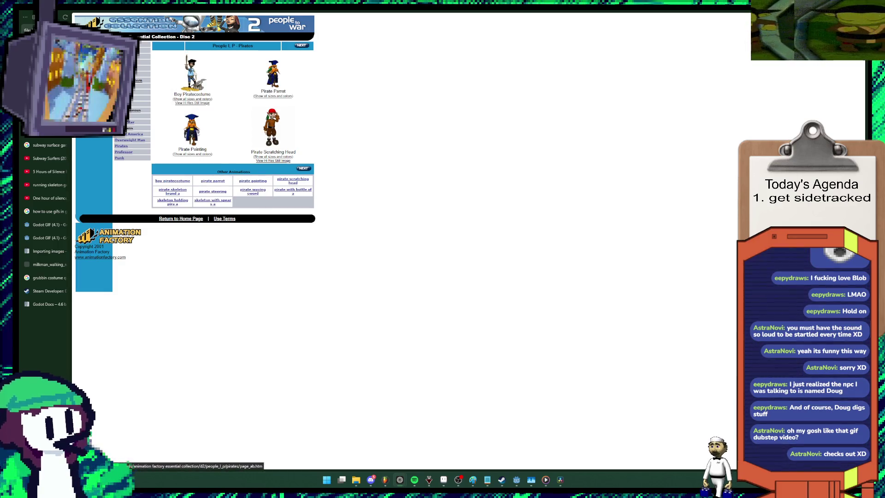
{"action": "left_click", "coordinate": [301, 45]}
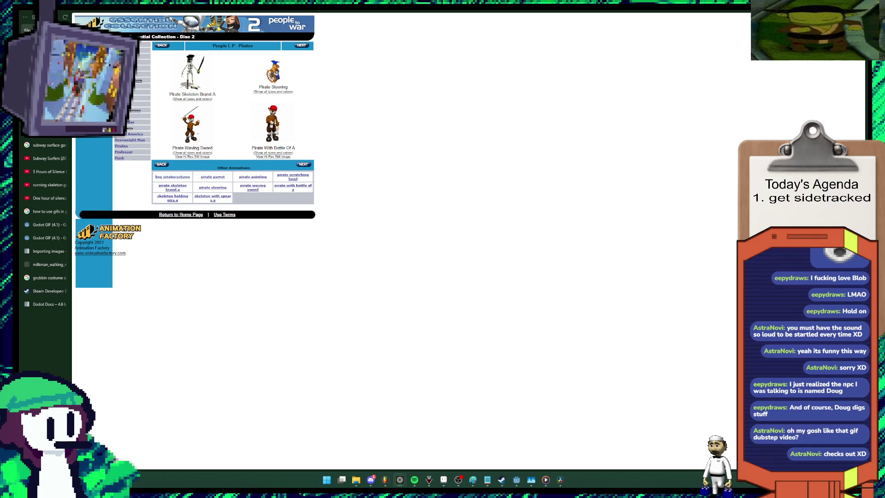
{"action": "left_click", "coordinate": [301, 45]}
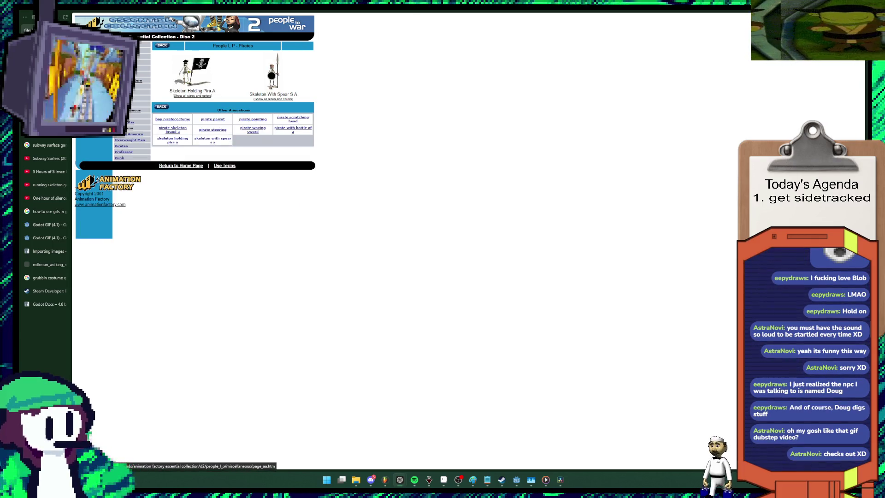
{"action": "left_click", "coordinate": [134, 110]}
{"action": "scroll", "coordinate": [134, 110], "scroll_direction": "down", "scroll_amount": 2}
{"action": "scroll", "coordinate": [233, 230], "scroll_direction": "up", "scroll_amount": 2}
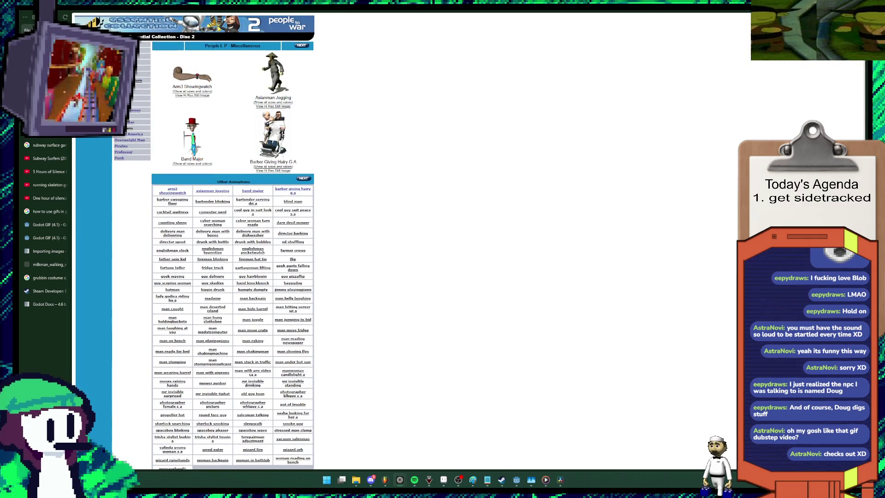
Step: Advance the Miscellaneous sets past Counting Sheep to Delivery Man and Director Barking, adjusting page zoom
{"action": "left_click", "coordinate": [301, 45]}
{"action": "key", "text": "ctrl+0"}
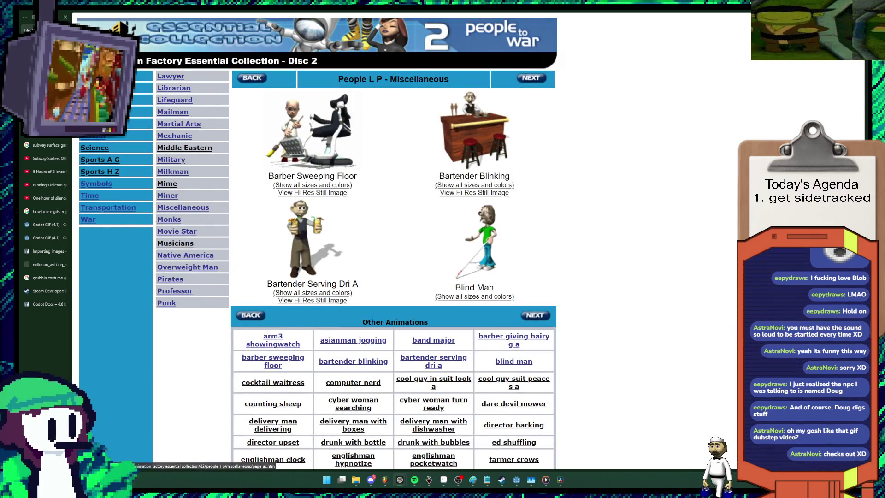
{"action": "left_click", "coordinate": [530, 78]}
{"action": "key", "text": "ctrl+plus"}
{"action": "key", "text": "ctrl+plus"}
{"action": "key", "text": "ctrl+plus"}
{"action": "key", "text": "ctrl+plus"}
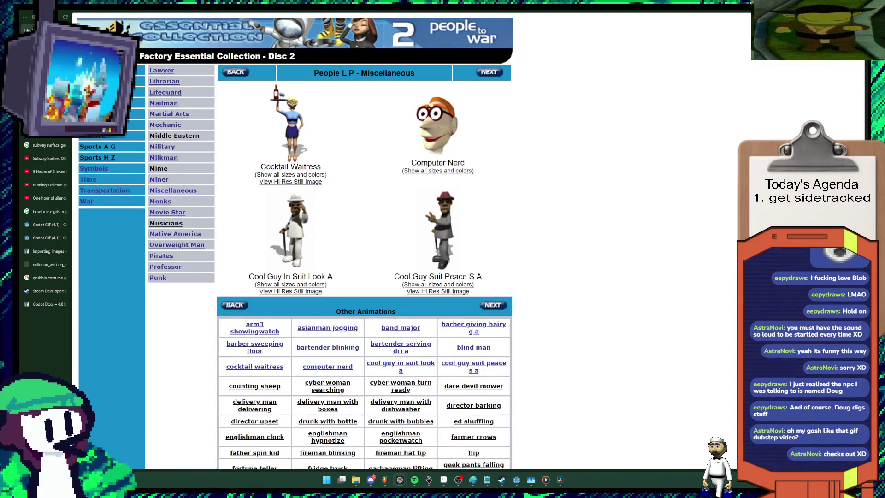
{"action": "key", "text": "ctrl+minus"}
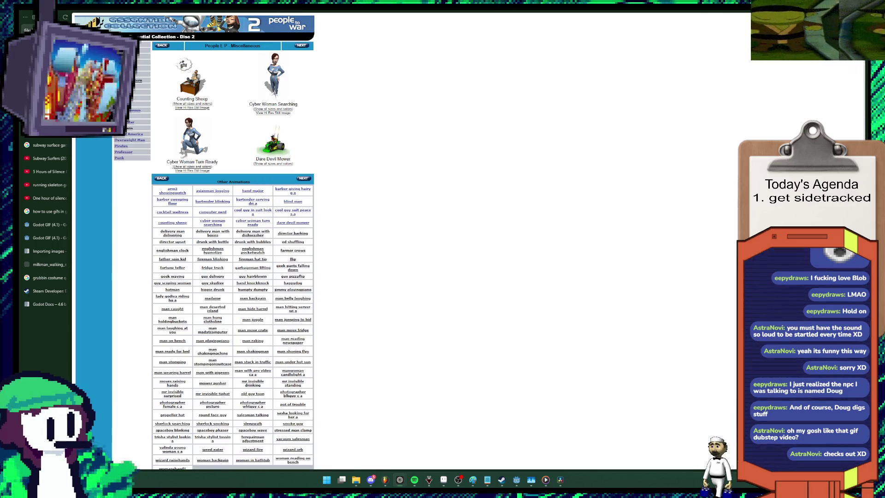
{"action": "left_click", "coordinate": [311, 48]}
{"action": "key", "text": "ctrl+plus"}
{"action": "key", "text": "ctrl+plus"}
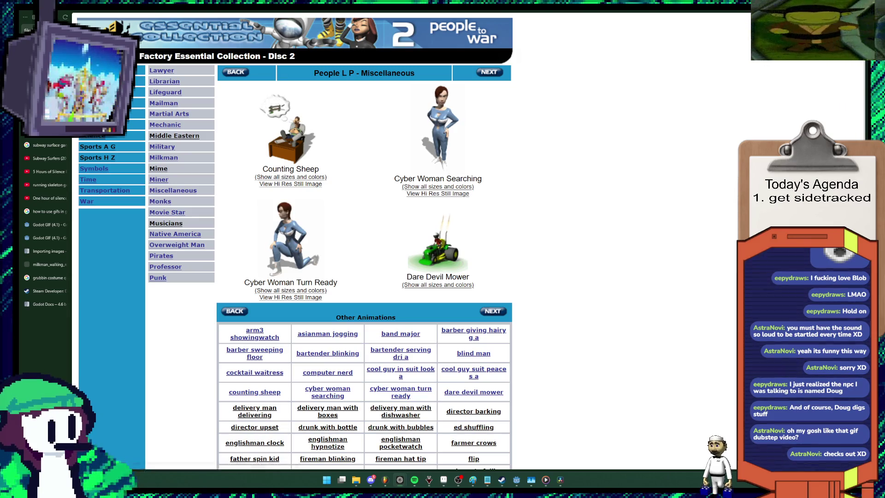
{"action": "key", "text": "ctrl+minus"}
{"action": "key", "text": "ctrl+minus"}
{"action": "key", "text": "ctrl+minus"}
{"action": "left_click", "coordinate": [302, 45]}
{"action": "key", "text": "ctrl+plus"}
{"action": "key", "text": "ctrl+plus"}
{"action": "key", "text": "ctrl+plus"}
{"action": "key", "text": "ctrl+plus"}
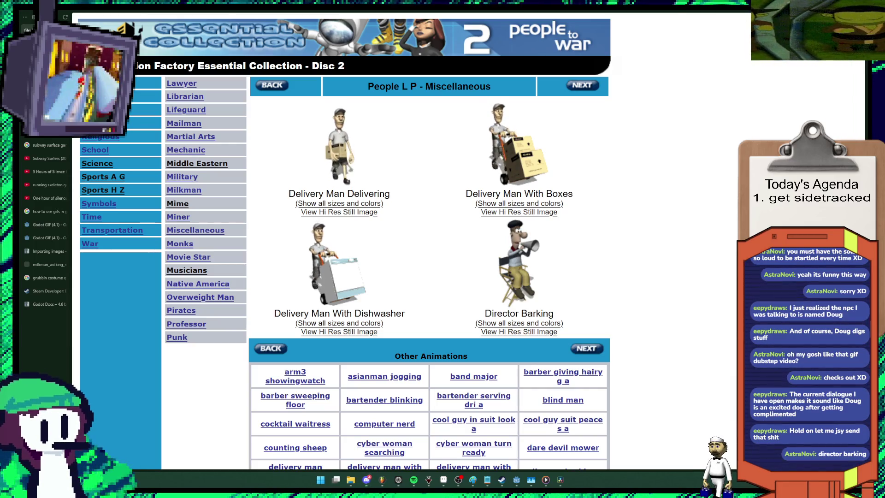
Step: Cancel a started screen capture and return to DaVinci Resolve's empty Untitled Project 6
{"action": "key", "text": "super+shift+s"}
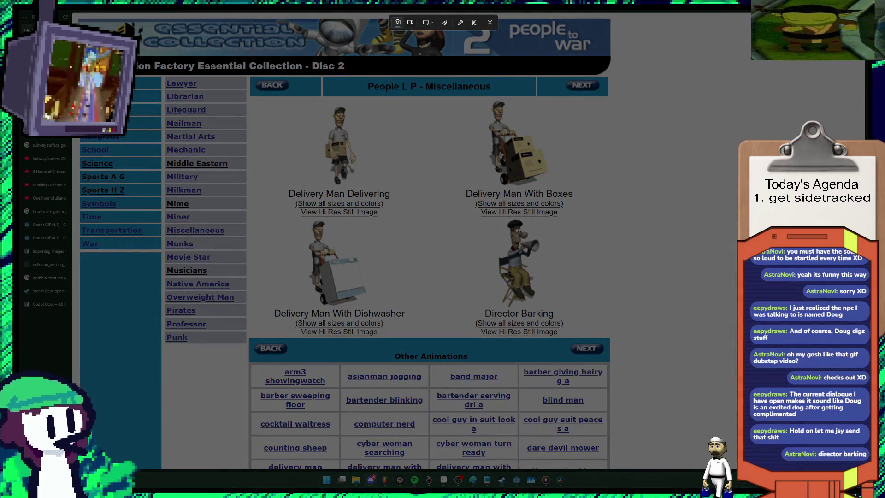
{"action": "key", "text": "Escape"}
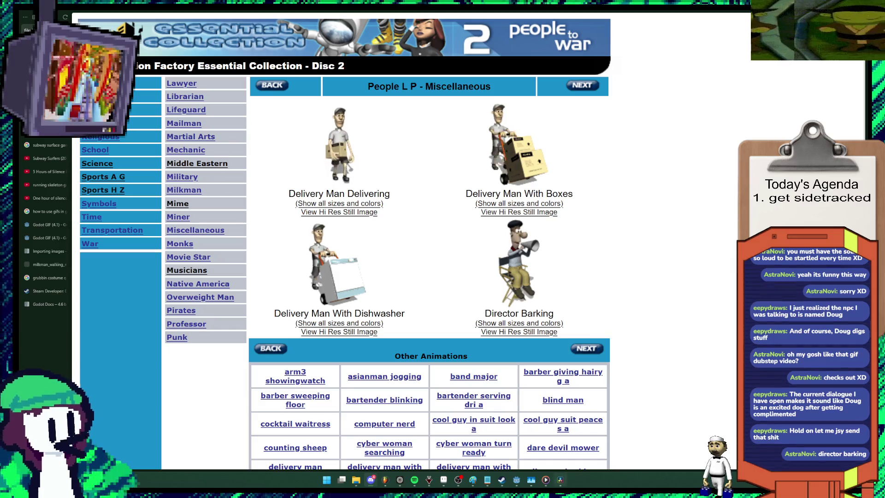
{"action": "left_click", "coordinate": [560, 480]}
{"action": "mouse_move", "coordinate": [356, 480]}
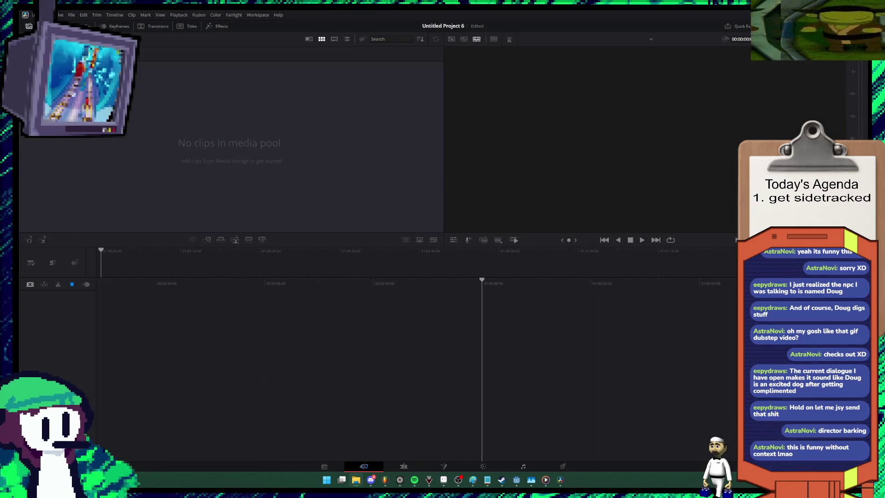
Step: Import the skeleton green-screen mp4, accepting the frame-rate change, and place it on a new timeline
{"action": "left_click_drag", "start_coordinate": [229, 417], "coordinate": [227, 147]}
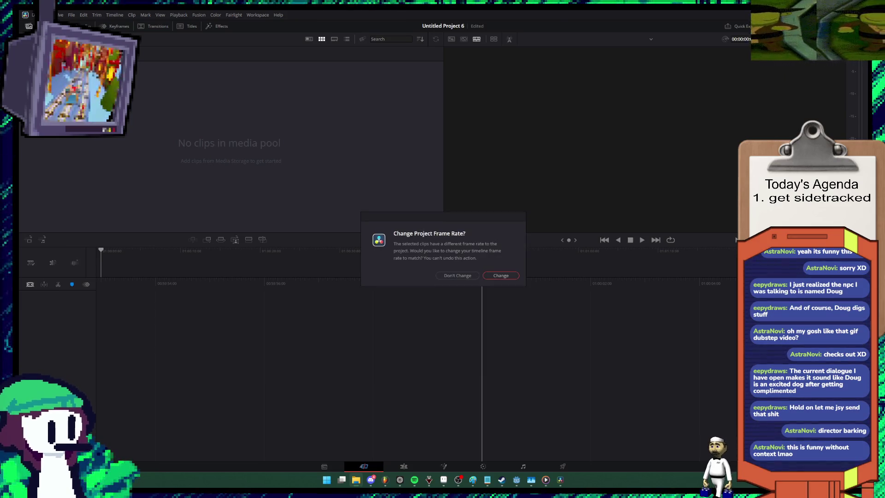
{"action": "key", "text": "Return"}
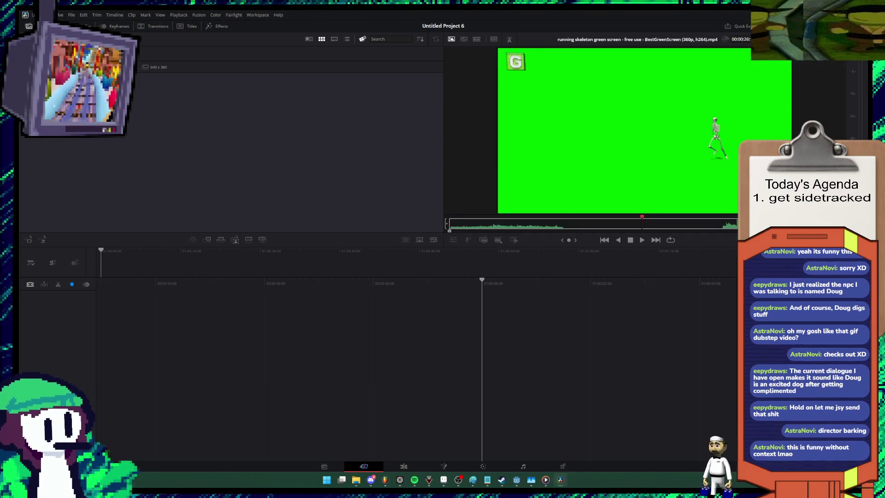
{"action": "left_click_drag", "start_coordinate": [78, 69], "coordinate": [388, 372]}
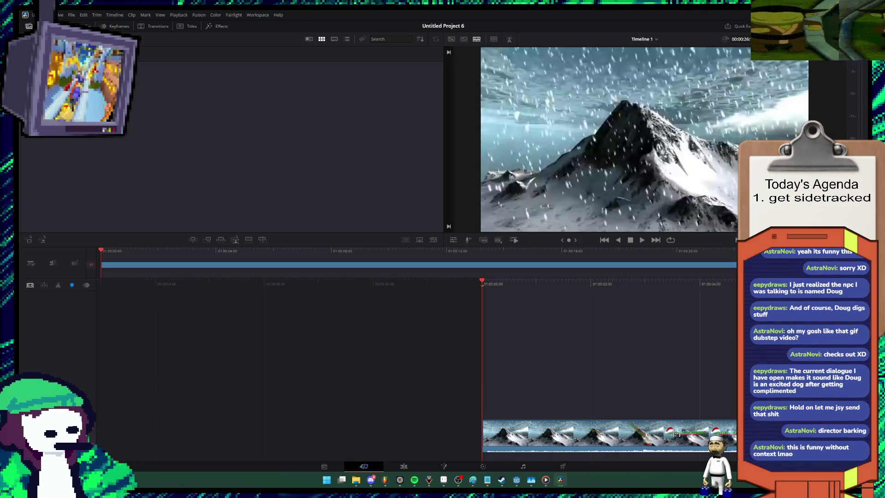
Step: Trim the unwanted opening footage off the clip's start, nudging a few frames further, and save
{"action": "left_click_drag", "start_coordinate": [483, 433], "coordinate": [500, 431]}
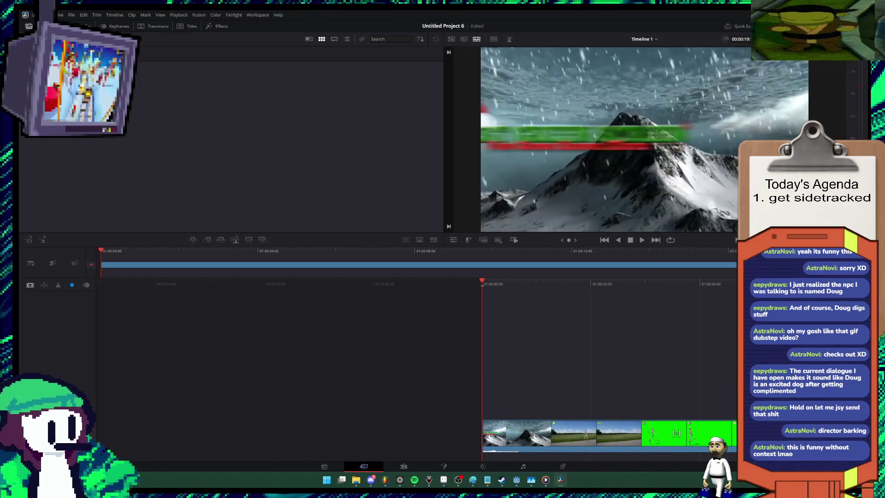
{"action": "key", "text": "ctrl+s"}
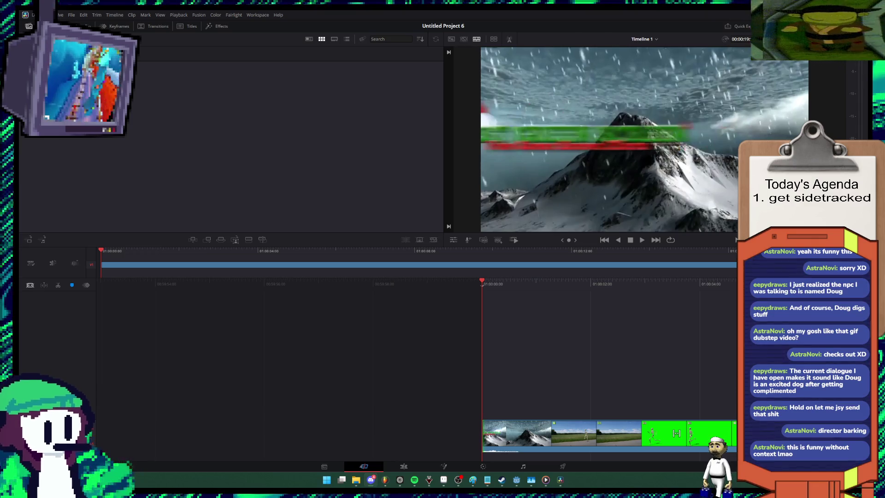
{"action": "left_click_drag", "start_coordinate": [482, 433], "coordinate": [500, 433]}
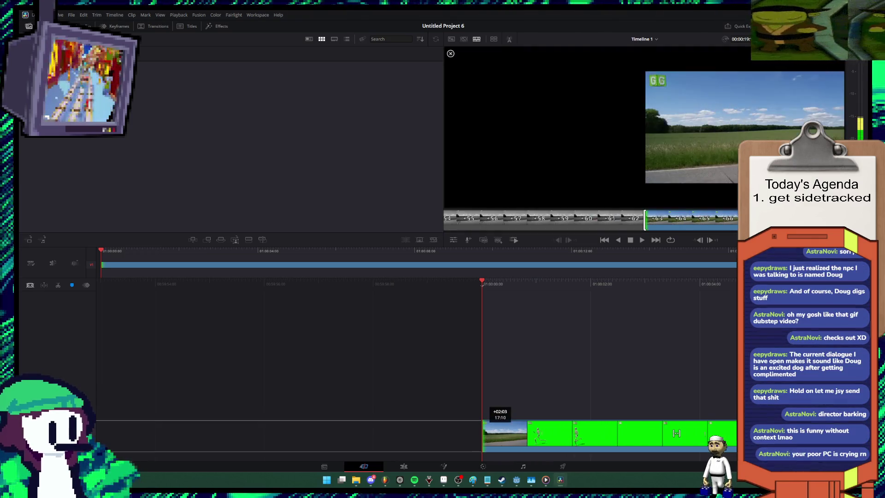
{"action": "key", "text": "period"}
{"action": "key", "text": "period"}
{"action": "key", "text": "period"}
{"action": "key", "text": "period"}
{"action": "key", "text": "period"}
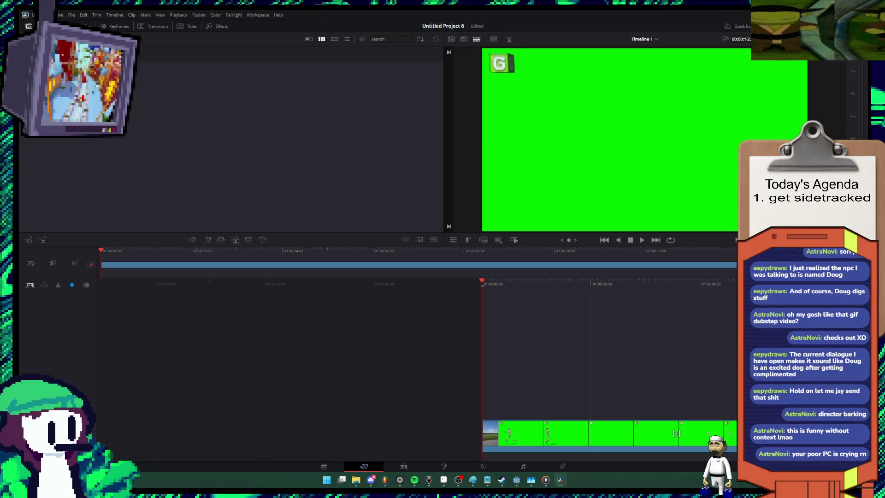
{"action": "right_click", "coordinate": [180, 158]}
{"action": "key", "text": "Escape"}
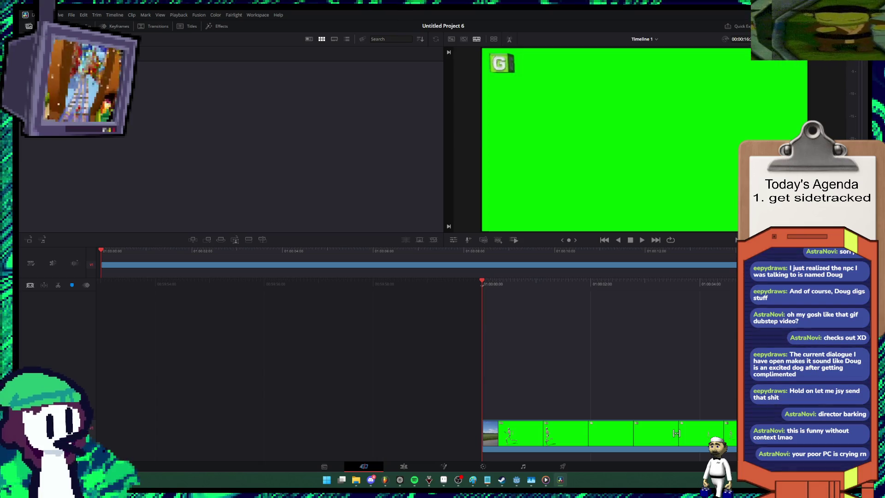
{"action": "key", "text": "shift+4"}
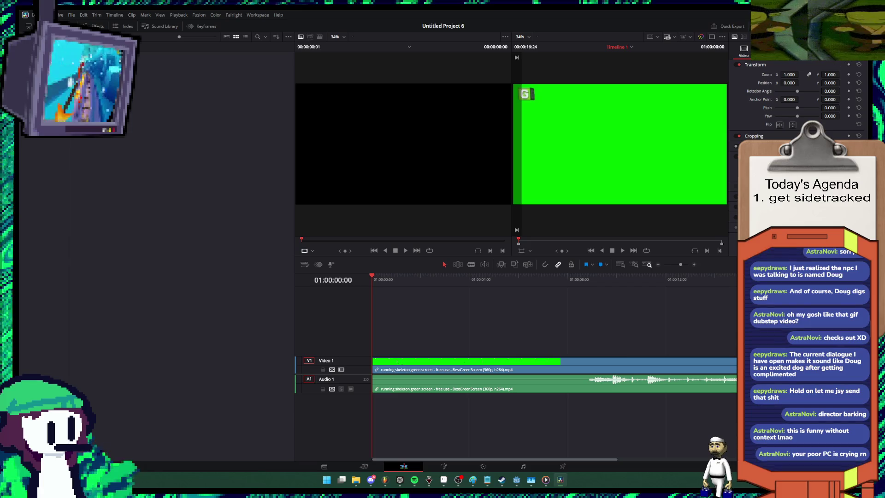
Step: Step the playhead forward, then switch to the Color page and back to Edit
{"action": "key", "text": "space"}
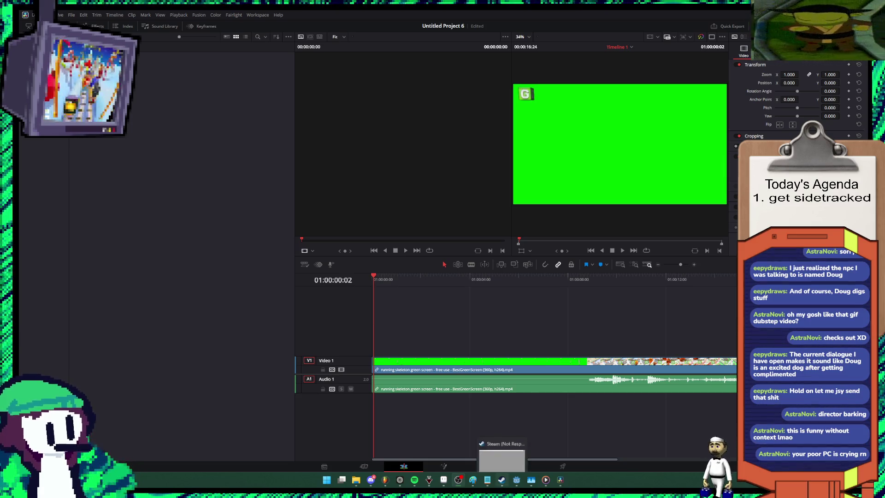
{"action": "mouse_move", "coordinate": [385, 479]}
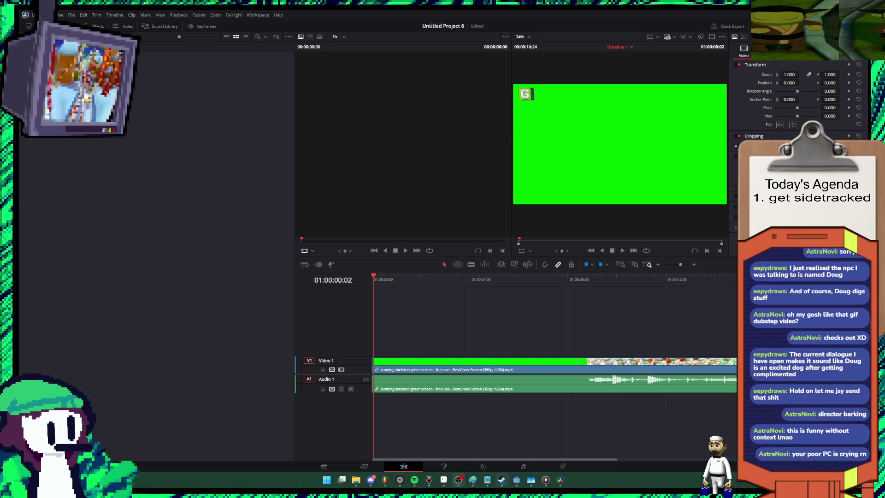
{"action": "mouse_move", "coordinate": [443, 479]}
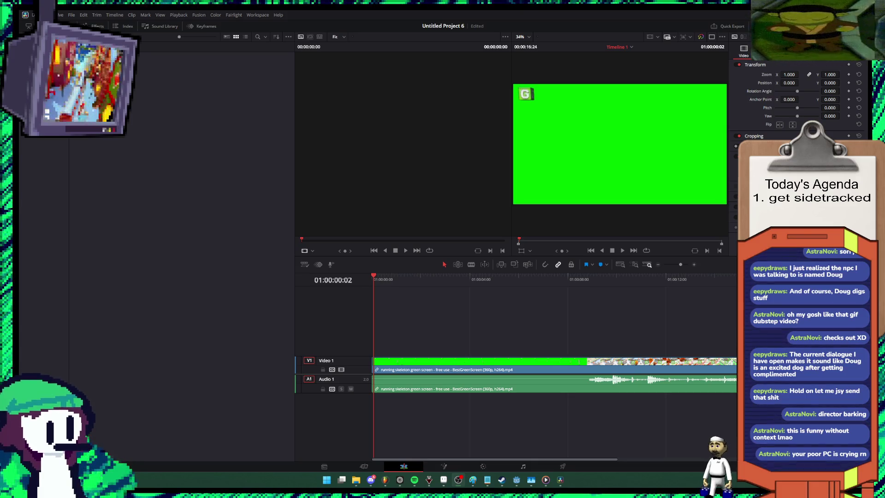
{"action": "mouse_move", "coordinate": [546, 480]}
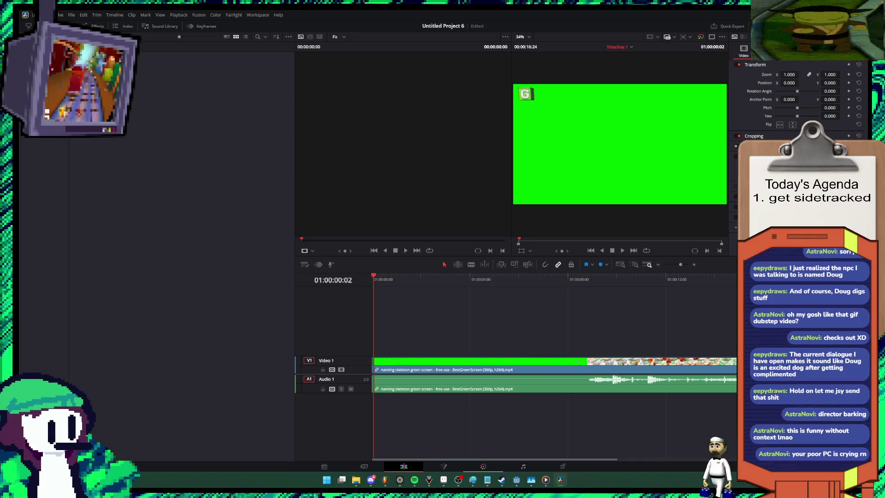
{"action": "key", "text": "shift+6"}
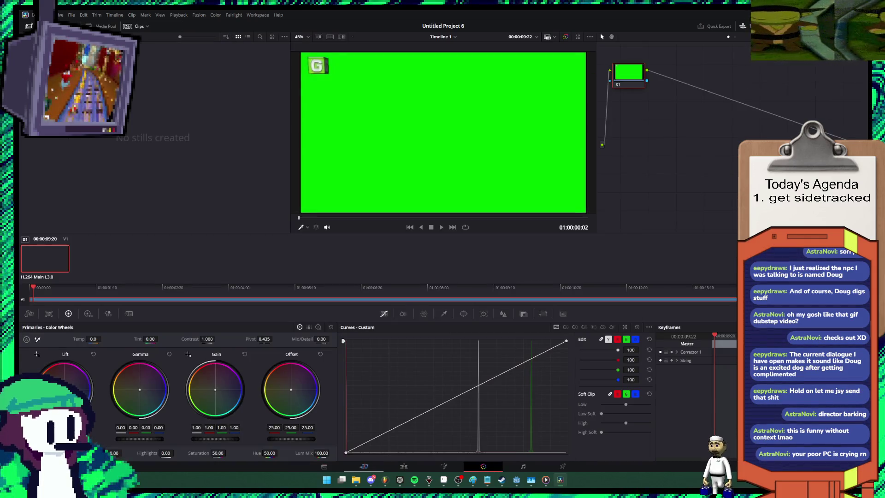
{"action": "key", "text": "shift+4"}
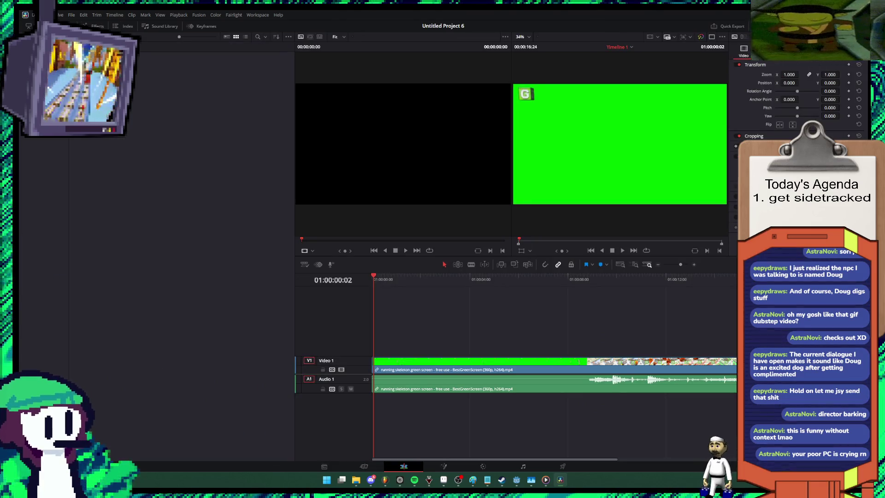
Step: Open the timeline and clip context menus and the File menu, then bring up Steam
{"action": "right_click", "coordinate": [427, 324]}
{"action": "right_click", "coordinate": [403, 360]}
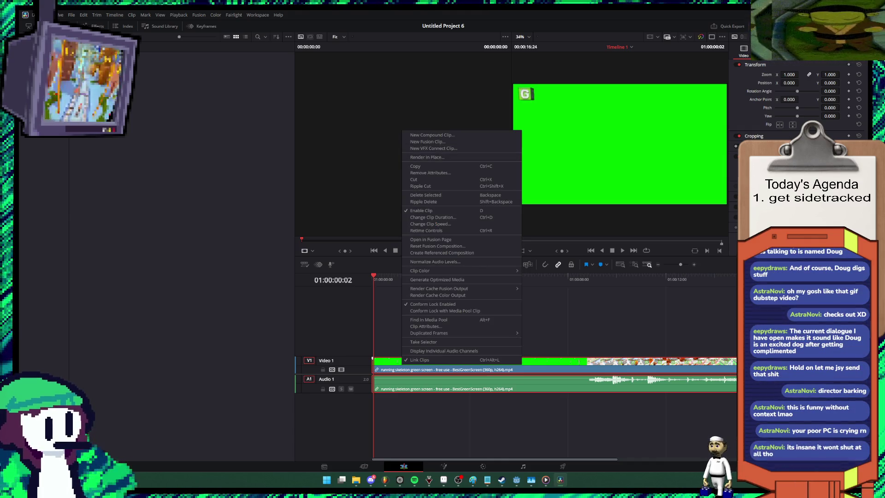
{"action": "left_click", "coordinate": [72, 15]}
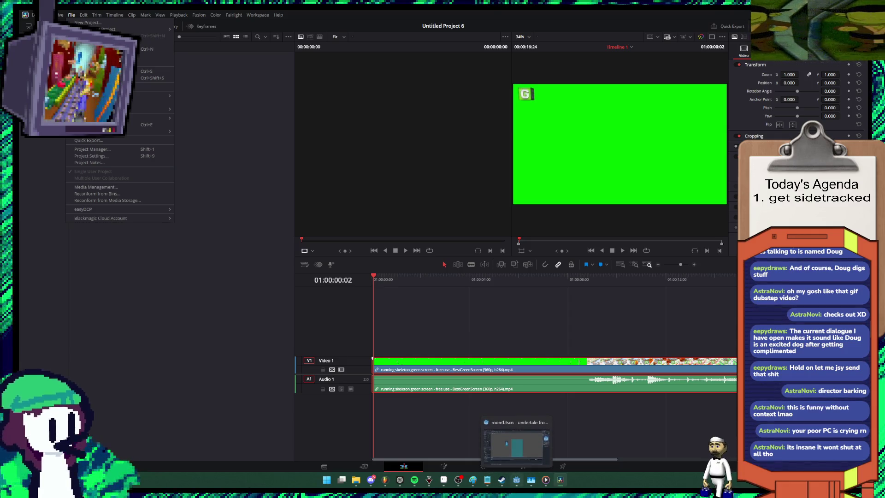
{"action": "left_click", "coordinate": [501, 479]}
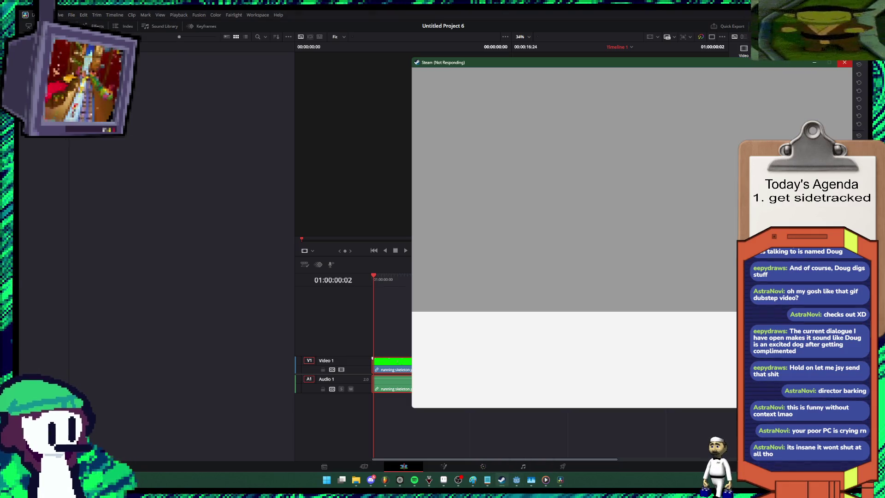
Step: End the Not Responding Steam task in Task Manager and return to the skeleton clip
{"action": "left_click", "coordinate": [531, 479]}
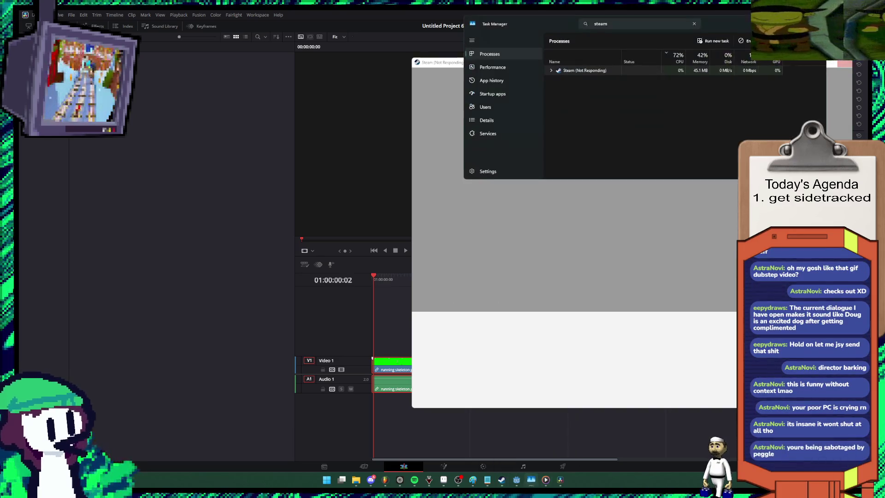
{"action": "right_click", "coordinate": [573, 71]}
{"action": "left_click", "coordinate": [592, 83]}
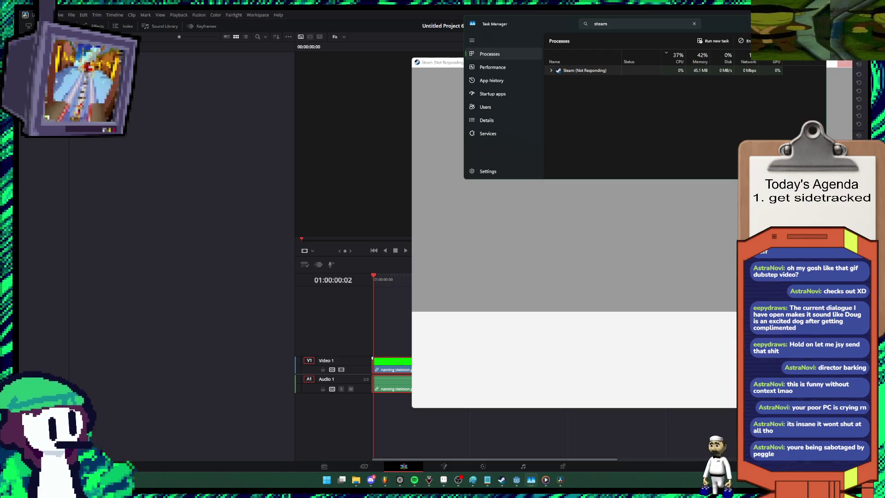
{"action": "left_click", "coordinate": [530, 479]}
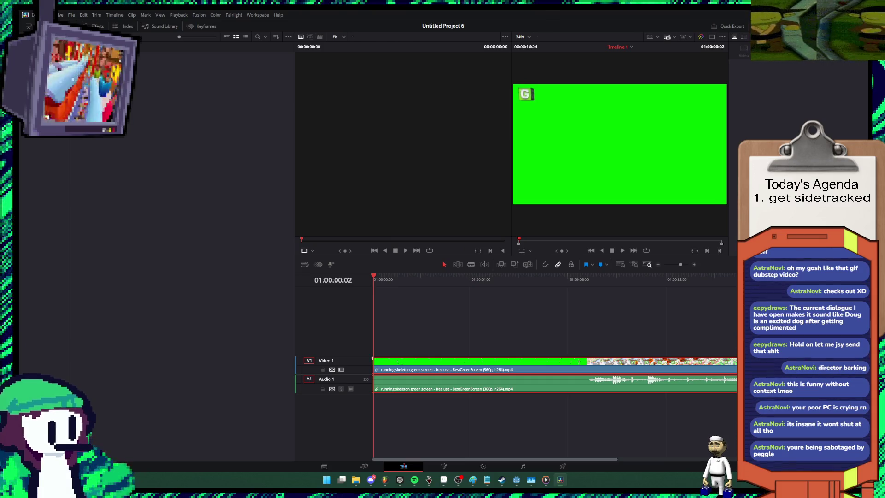
{"action": "right_click", "coordinate": [475, 367]}
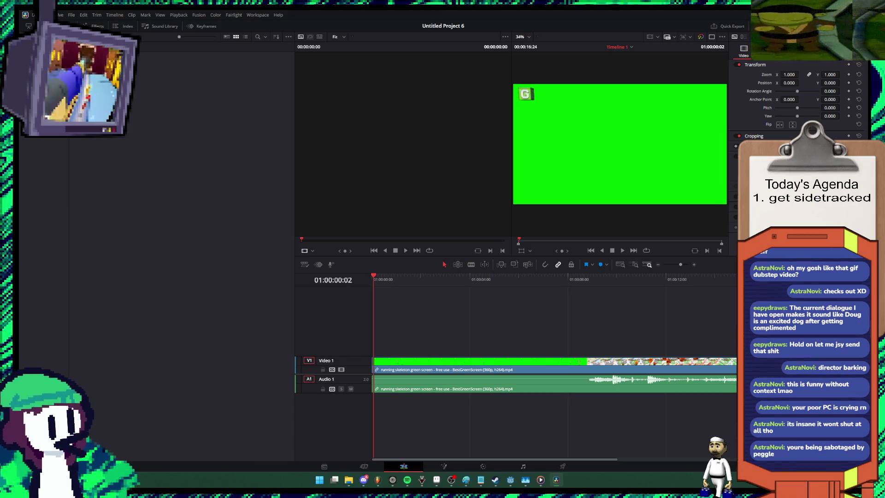
Step: Snip the green frame in the timeline viewer with Win+Shift+S, then deselect the clip
{"action": "key", "text": "super+shift+s"}
{"action": "left_click_drag", "start_coordinate": [600, 146], "coordinate": [654, 175]}
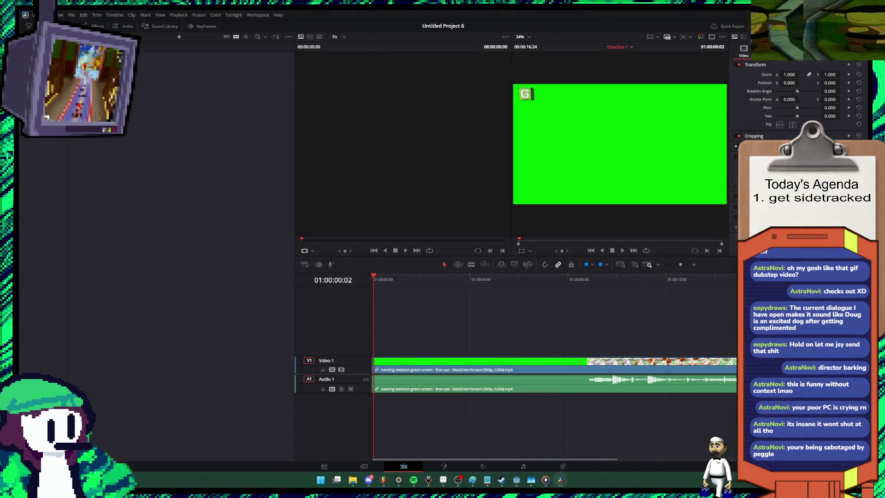
{"action": "left_click", "coordinate": [372, 376]}
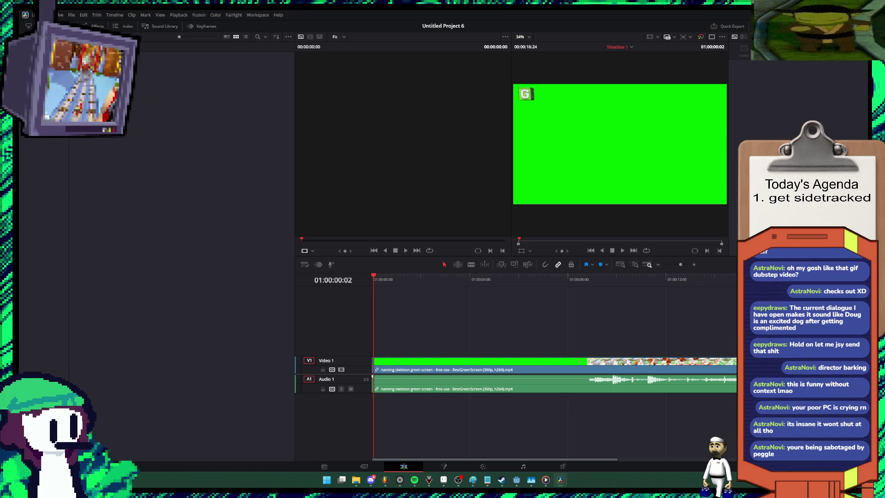
{"action": "mouse_move", "coordinate": [356, 479]}
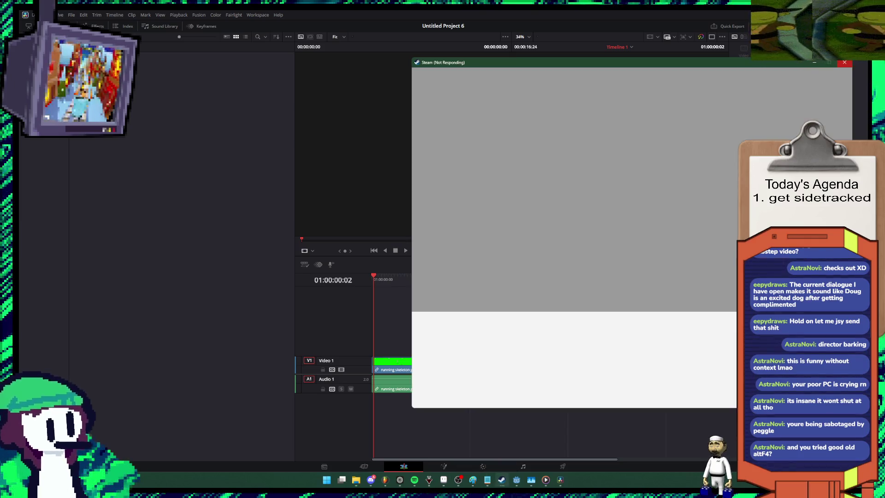
Step: Force-close the hung Steam window, check open windows in Task View, and return to Resolve
{"action": "left_click", "coordinate": [844, 63]}
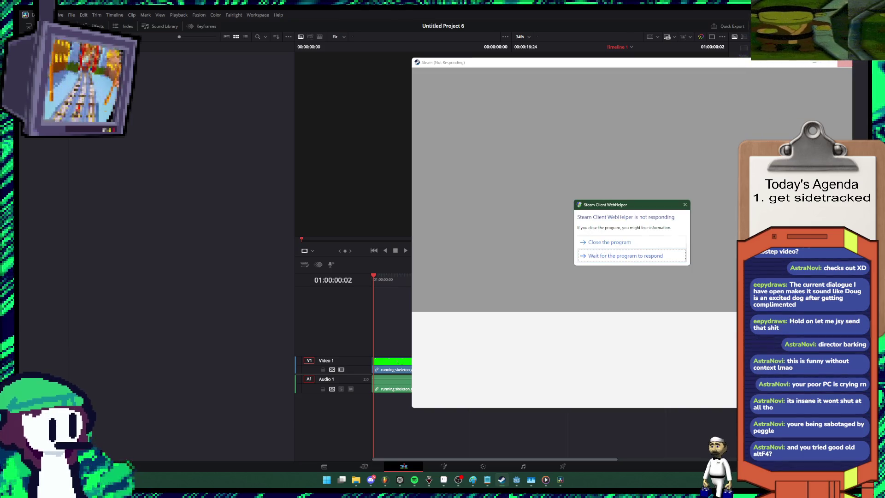
{"action": "left_click", "coordinate": [844, 62]}
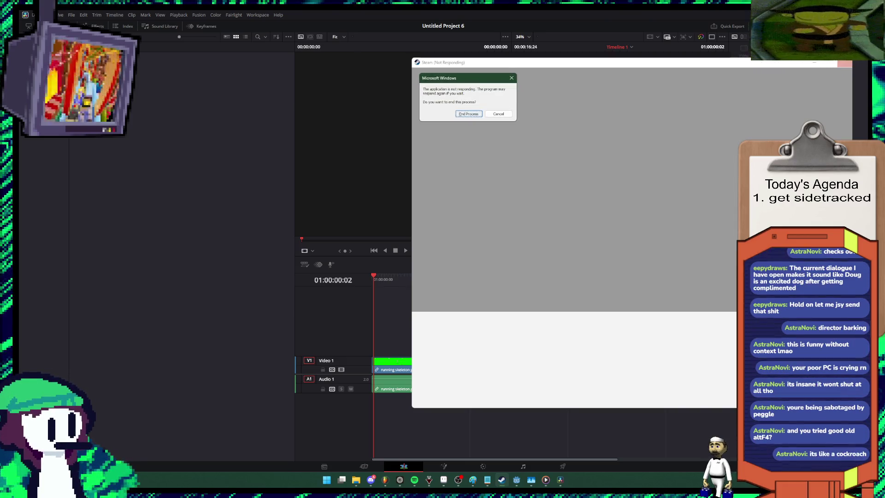
{"action": "key", "text": "Escape"}
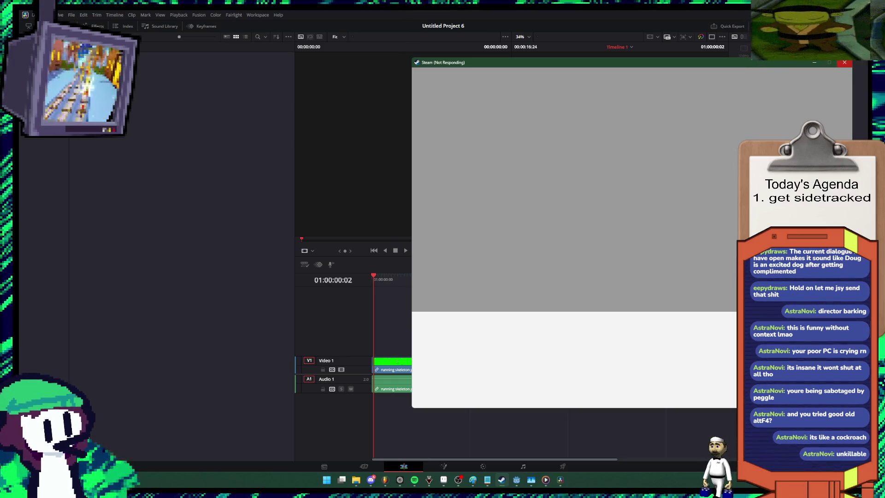
{"action": "left_click", "coordinate": [844, 62]}
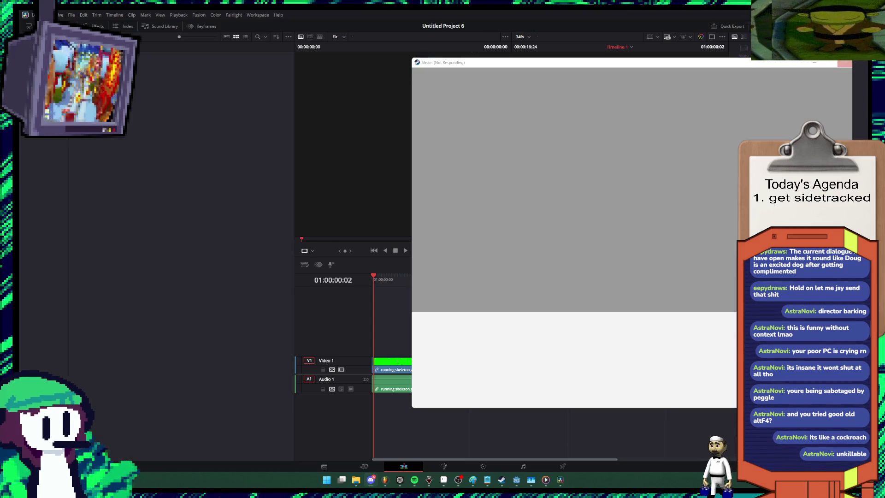
{"action": "left_click", "coordinate": [844, 62]}
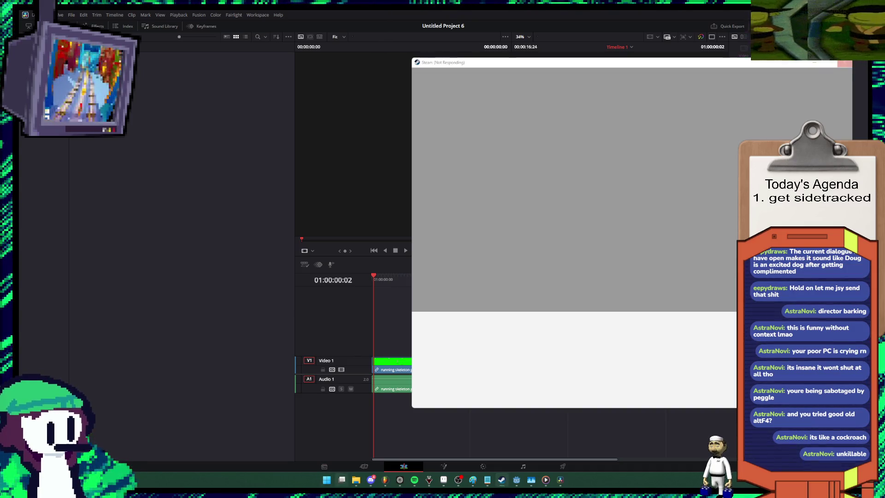
{"action": "left_click", "coordinate": [341, 479]}
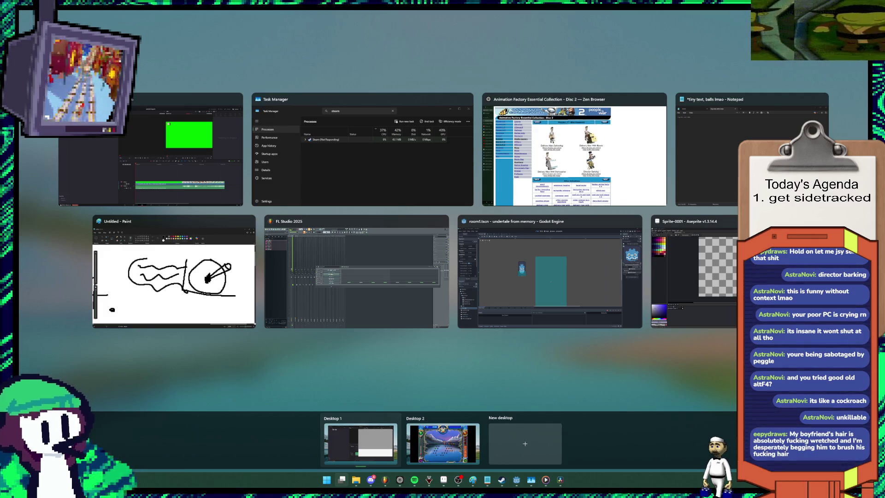
{"action": "key", "text": "Escape"}
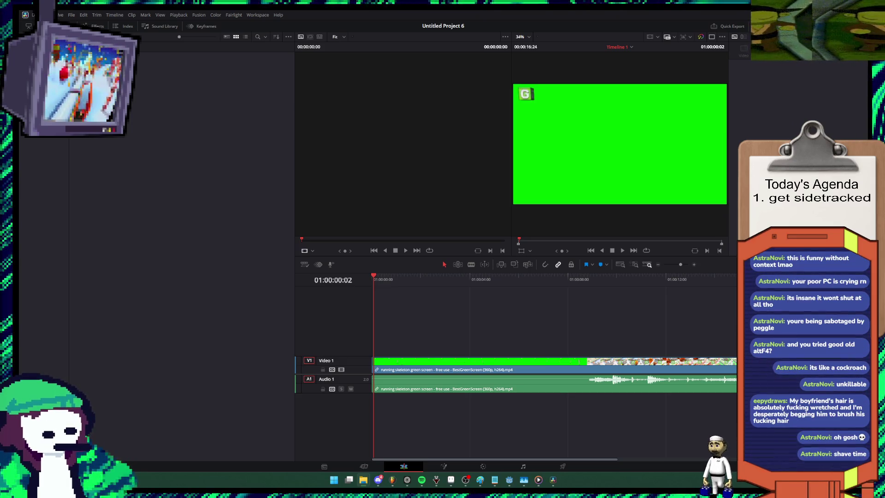
Step: Trim the skeleton clip's tail and opening frames, then drop the green screenshot PNG above it
{"action": "left_click_drag", "start_coordinate": [789, 362], "coordinate": [511, 362]}
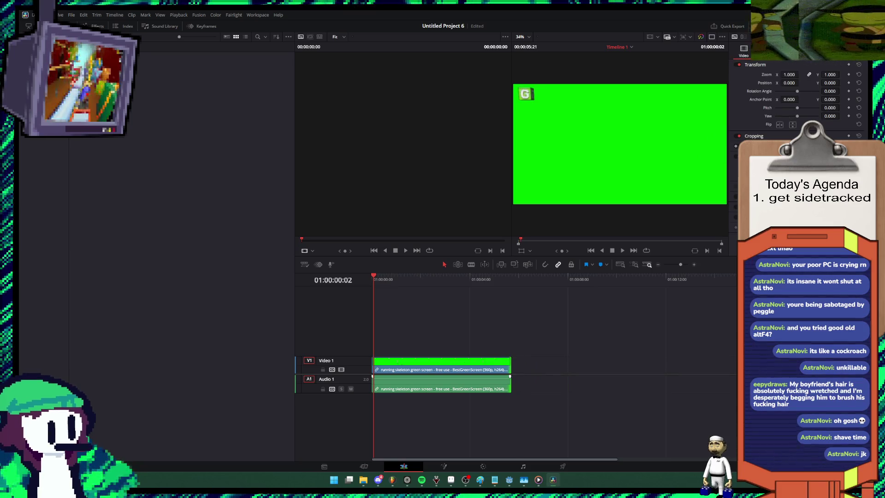
{"action": "key", "text": "space"}
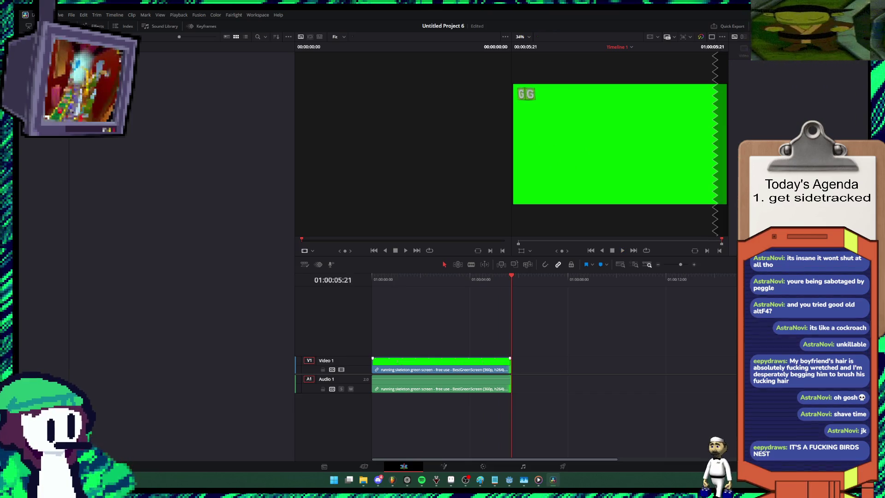
{"action": "mouse_move", "coordinate": [373, 364]}
{"action": "left_mouse_down"}
{"action": "mouse_move", "coordinate": [435, 364]}
{"action": "mouse_move", "coordinate": [429, 357]}
{"action": "left_mouse_up"}
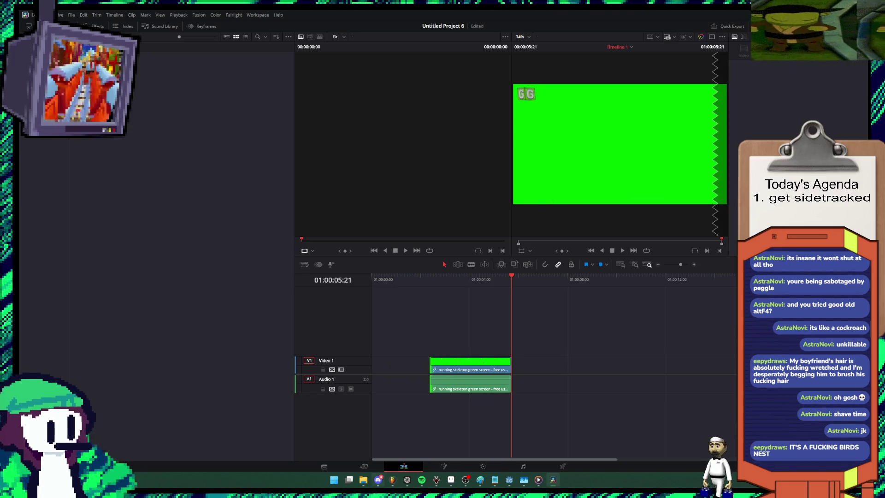
{"action": "mouse_move", "coordinate": [363, 479]}
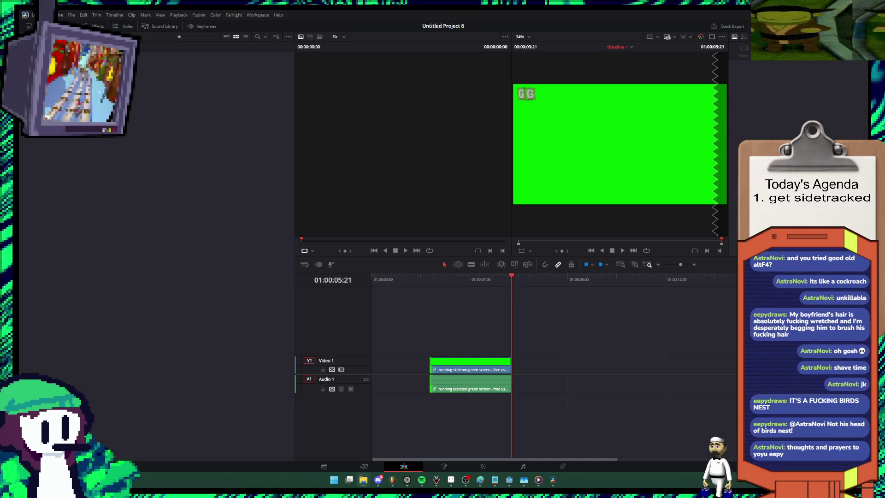
{"action": "left_click_drag", "start_coordinate": [604, 341], "coordinate": [444, 346]}
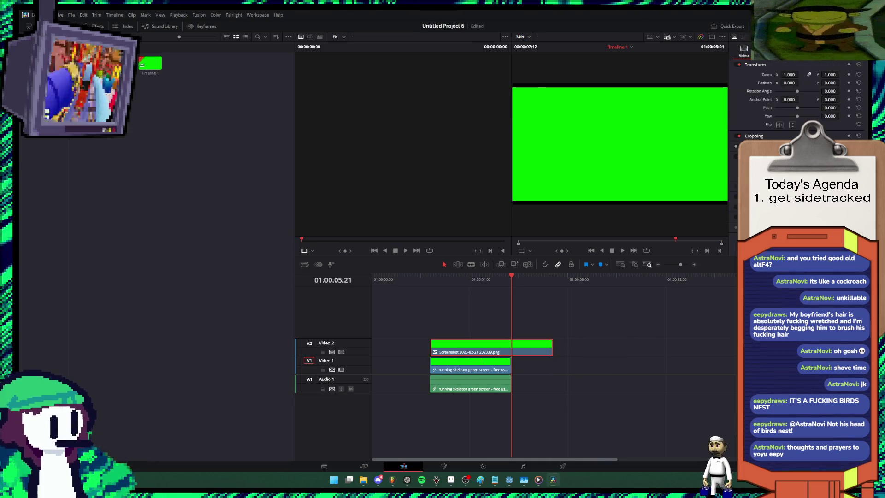
Step: Try screenshot zoom values 0.34 and 0.37 and nudge the screenshot clip earlier
{"action": "type", "text": "0.34"}
{"action": "key", "text": "Return"}
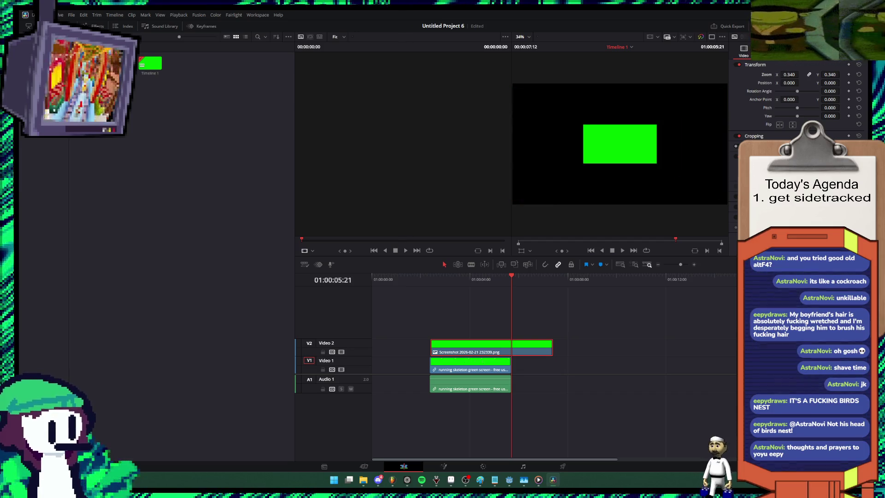
{"action": "type", "text": "0.37"}
{"action": "key", "text": "Return"}
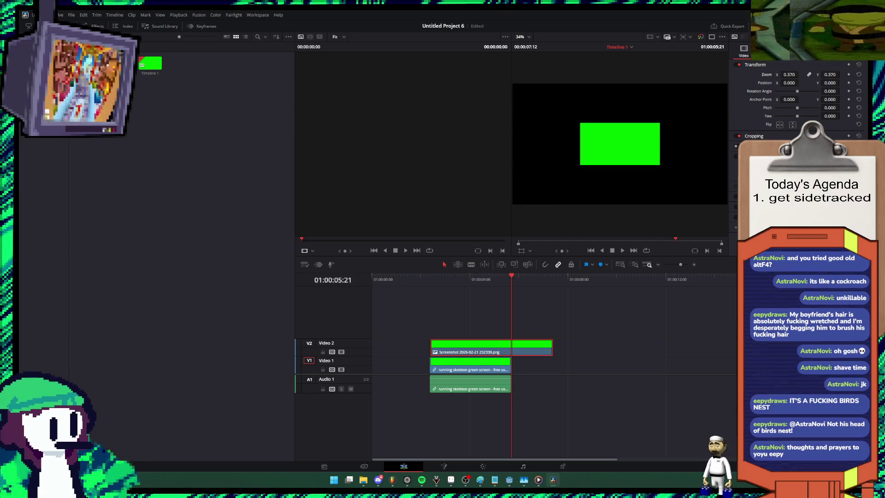
{"action": "mouse_move", "coordinate": [467, 364]}
{"action": "left_mouse_down"}
{"action": "mouse_move", "coordinate": [452, 353]}
{"action": "mouse_move", "coordinate": [461, 366]}
{"action": "left_mouse_up"}
{"action": "left_click", "coordinate": [439, 277]}
{"action": "left_click", "coordinate": [421, 277]}
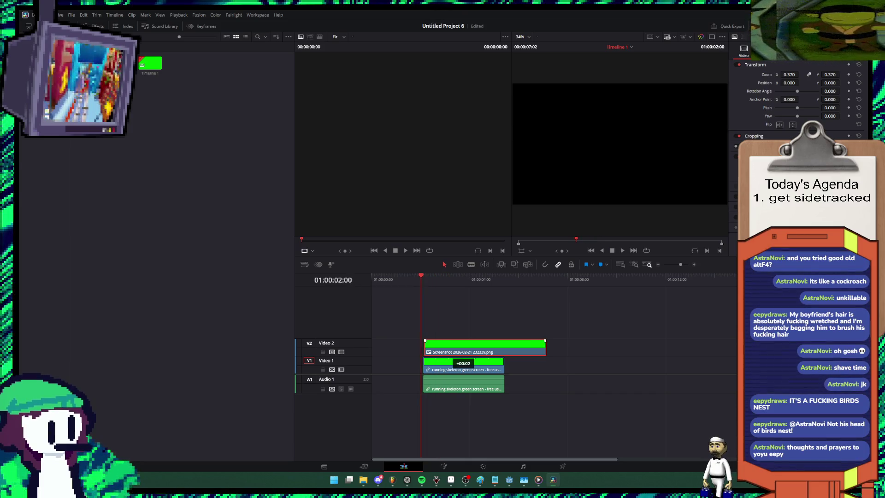
{"action": "left_click", "coordinate": [425, 277]}
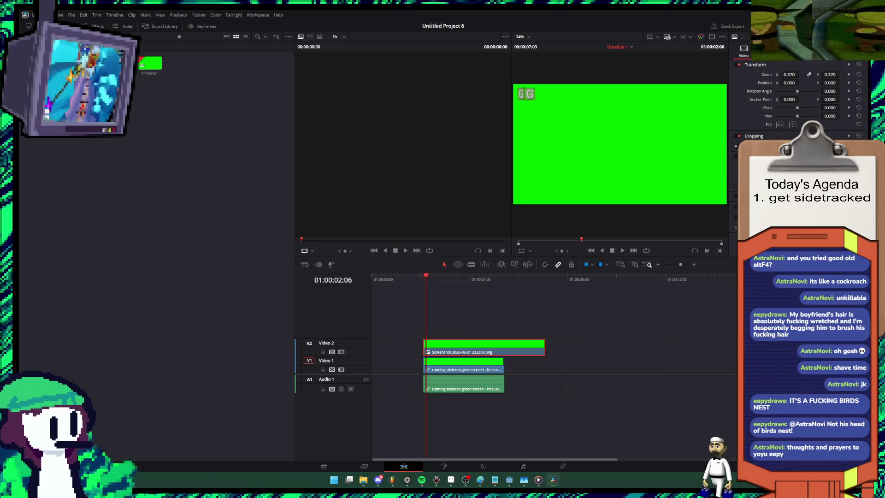
Step: Set zoom to 0.4, position the screenshot top-left at -880/403, and trim it to match the skeleton clip
{"action": "left_click_drag", "start_coordinate": [789, 74], "coordinate": [761, 74]}
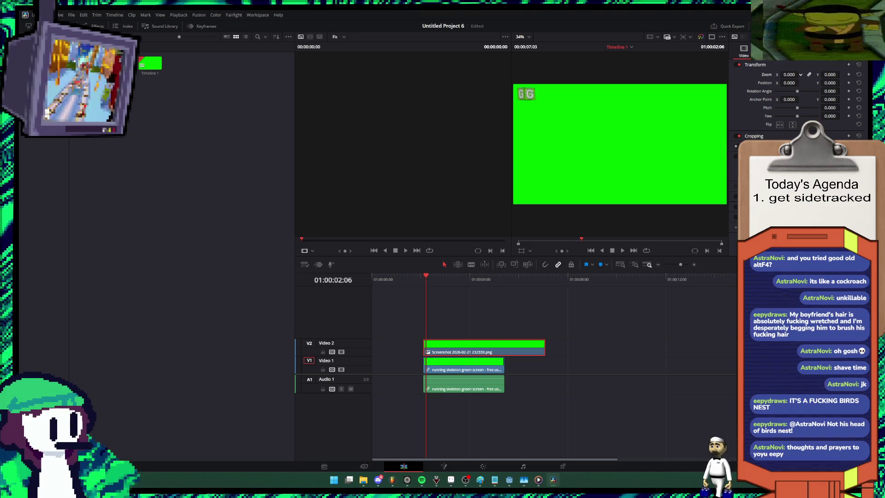
{"action": "type", "text": "0.4"}
{"action": "key", "text": "Return"}
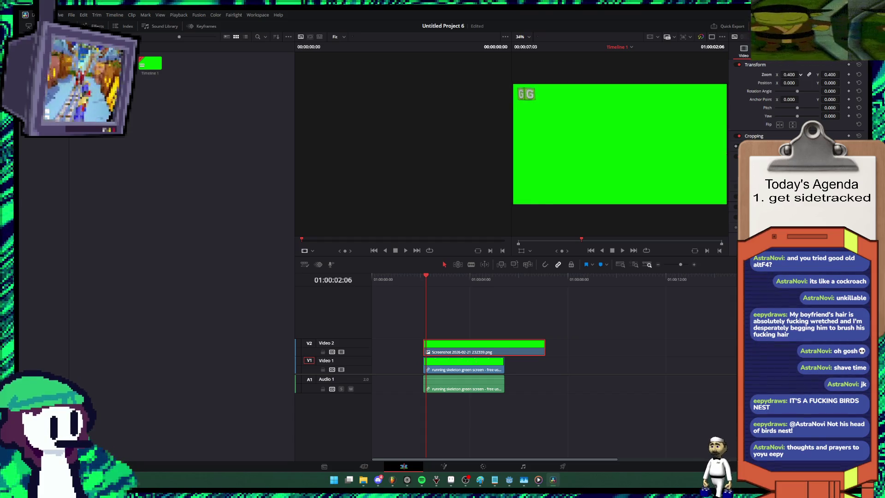
{"action": "left_click_drag", "start_coordinate": [468, 346], "coordinate": [553, 347]}
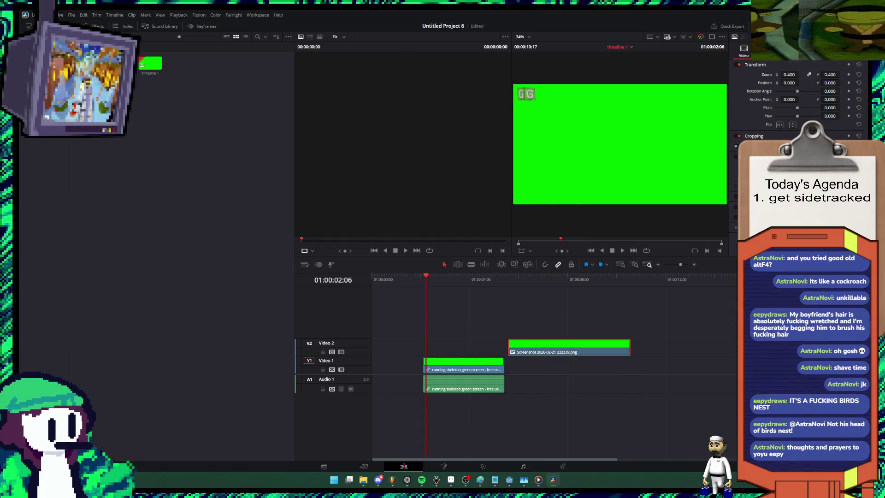
{"action": "left_click", "coordinate": [511, 276]}
{"action": "mouse_move", "coordinate": [788, 82]}
{"action": "left_mouse_down"}
{"action": "mouse_move", "coordinate": [761, 83]}
{"action": "mouse_move", "coordinate": [863, 82]}
{"action": "left_mouse_up"}
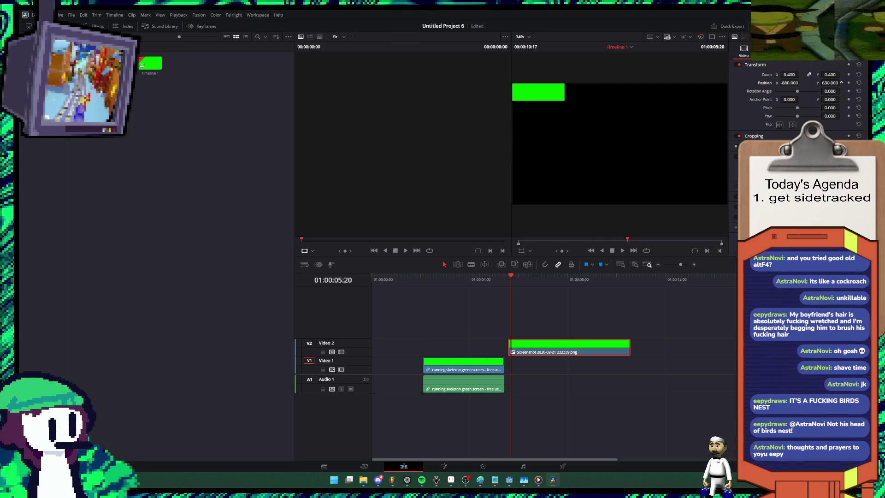
{"action": "left_click_drag", "start_coordinate": [549, 348], "coordinate": [465, 352]}
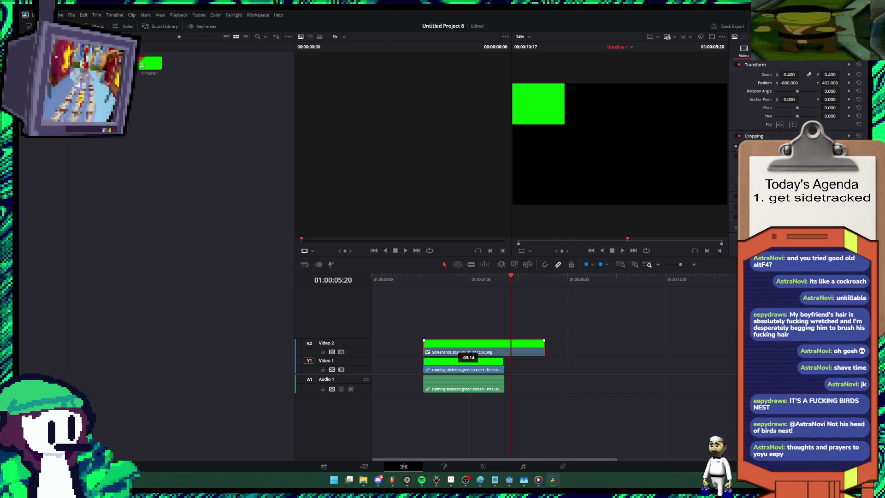
{"action": "left_click_drag", "start_coordinate": [545, 348], "coordinate": [503, 343]}
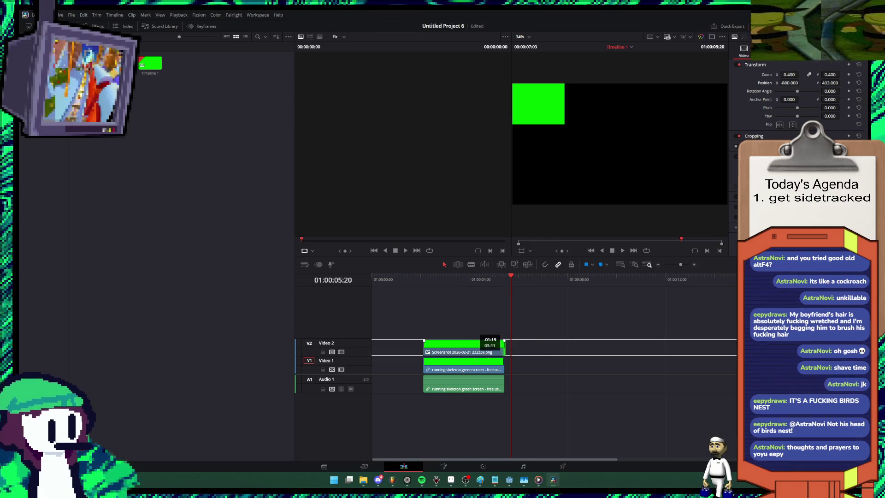
Step: Preview the result, then select all clips and drag them to the timeline start
{"action": "left_click", "coordinate": [415, 278]}
{"action": "key", "text": "Left"}
{"action": "key", "text": "Left"}
{"action": "key", "text": "Left"}
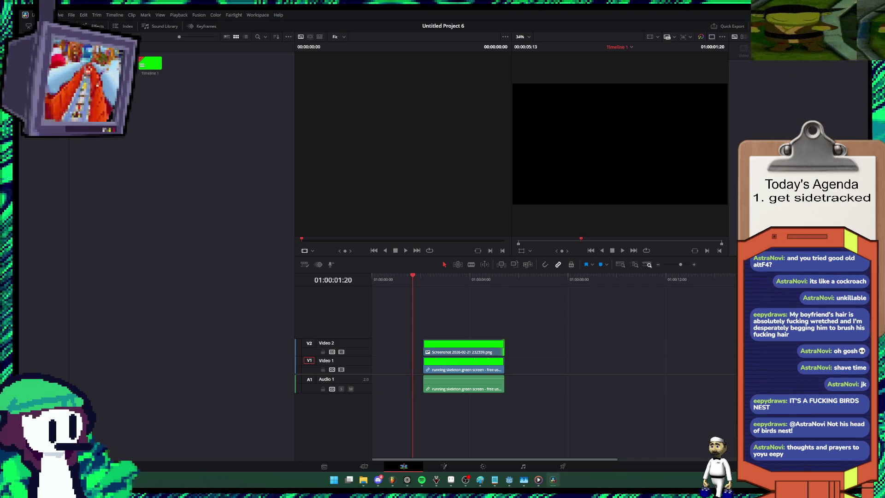
{"action": "key", "text": "space"}
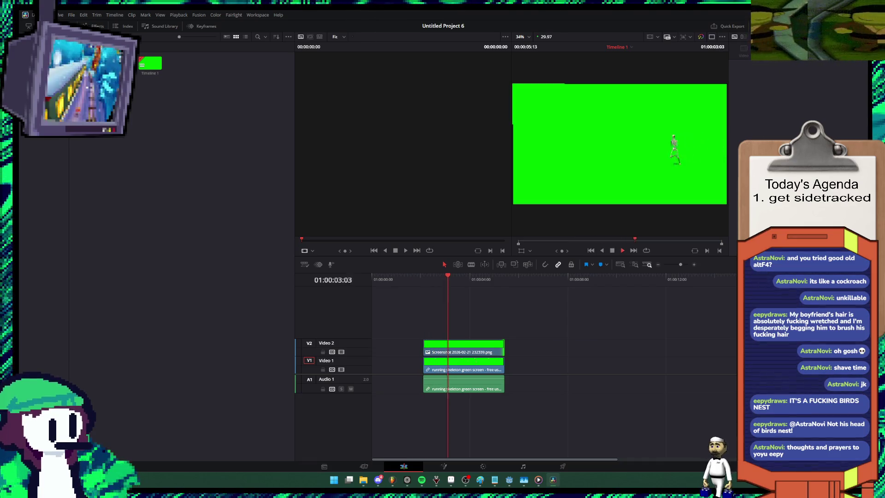
{"action": "key", "text": "space"}
{"action": "key", "text": "shift+v"}
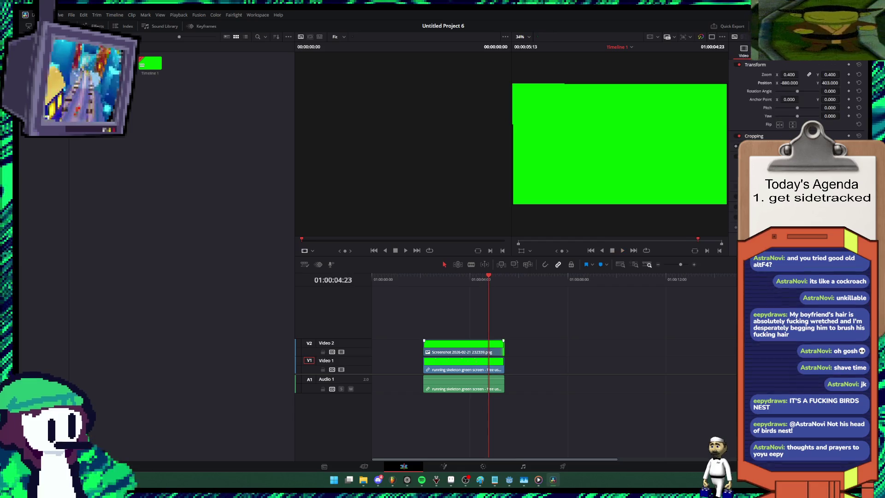
{"action": "key", "text": "Up"}
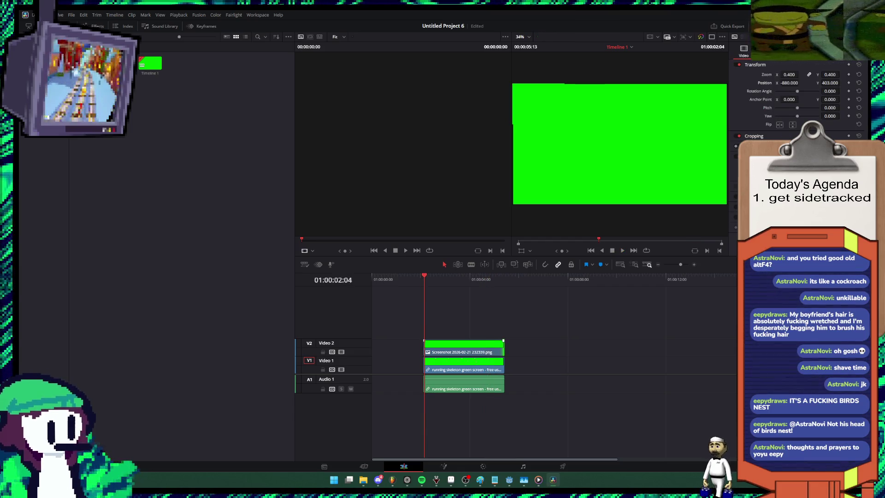
{"action": "key", "text": "ctrl+a"}
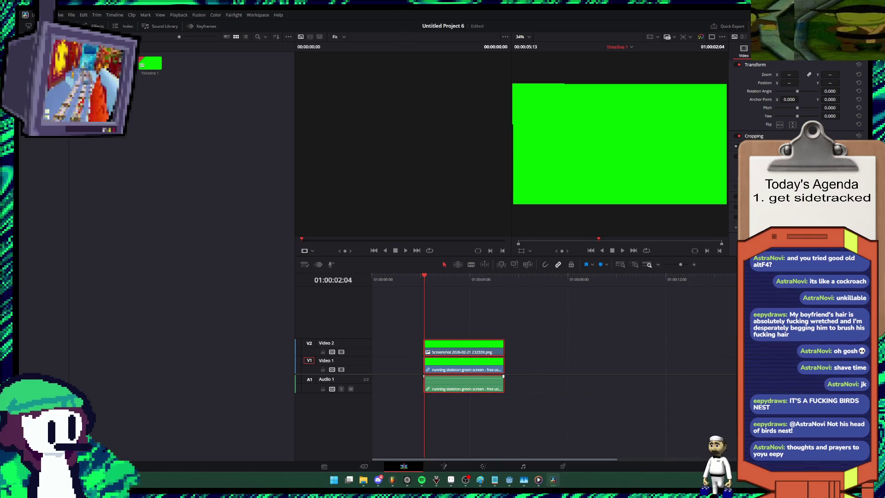
{"action": "left_click_drag", "start_coordinate": [476, 387], "coordinate": [424, 387]}
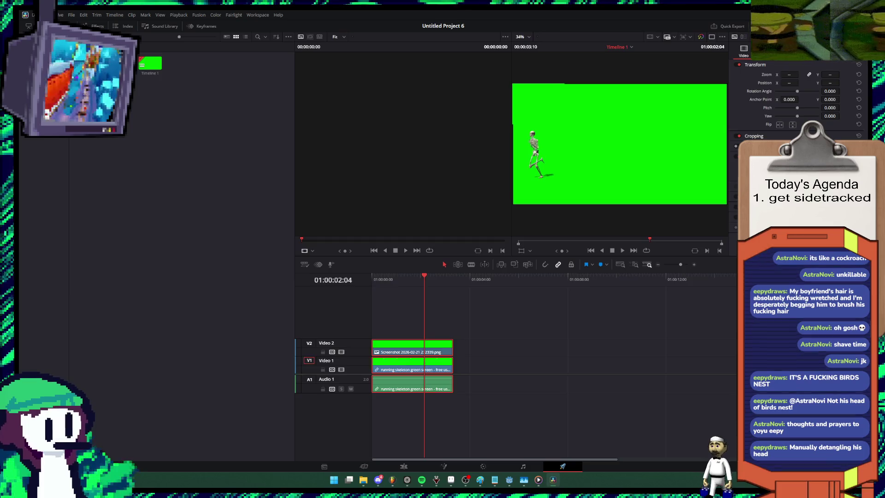
Step: On the Deliver page, browse for the output location and confirm skele ton.mov as the file name
{"action": "key", "text": "shift+8"}
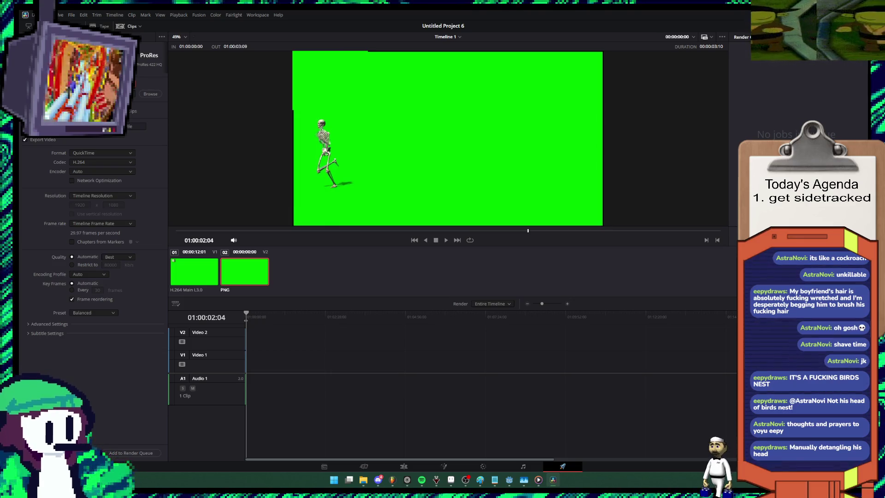
{"action": "left_click", "coordinate": [151, 94]}
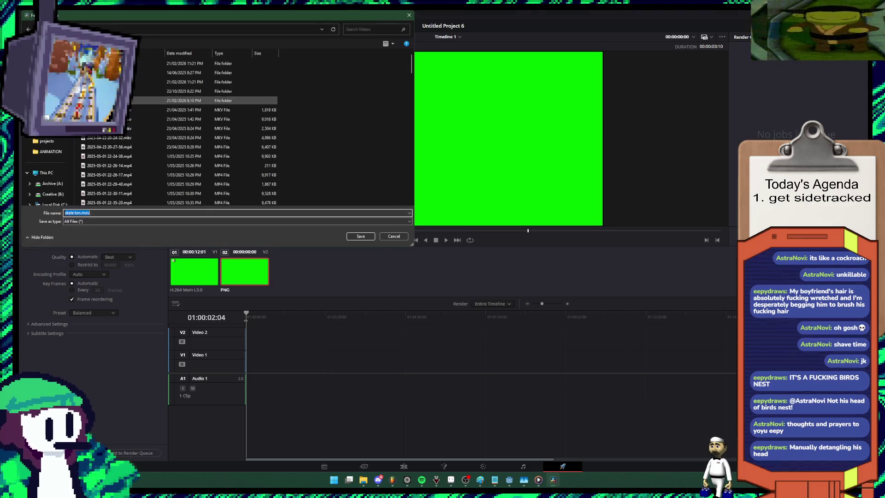
{"action": "key", "text": "Return"}
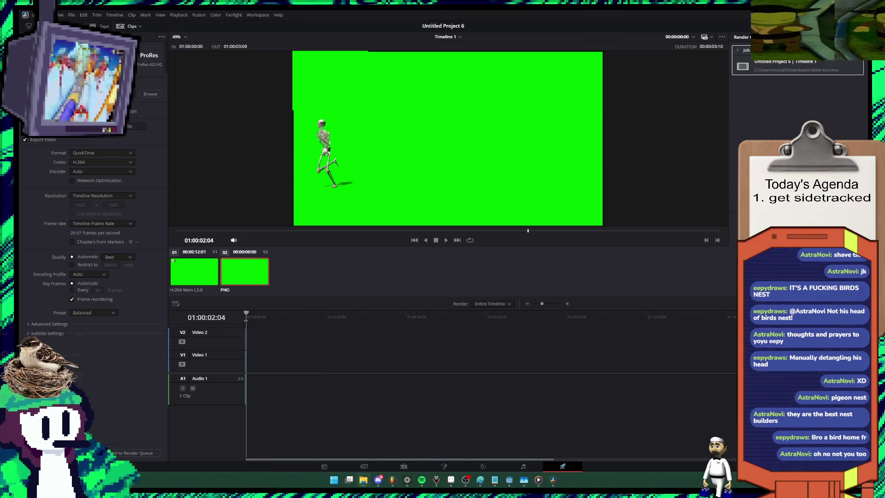
Step: Open Downloads in File Explorer to confirm the rendered skele ton.mov
{"action": "left_click", "coordinate": [363, 479]}
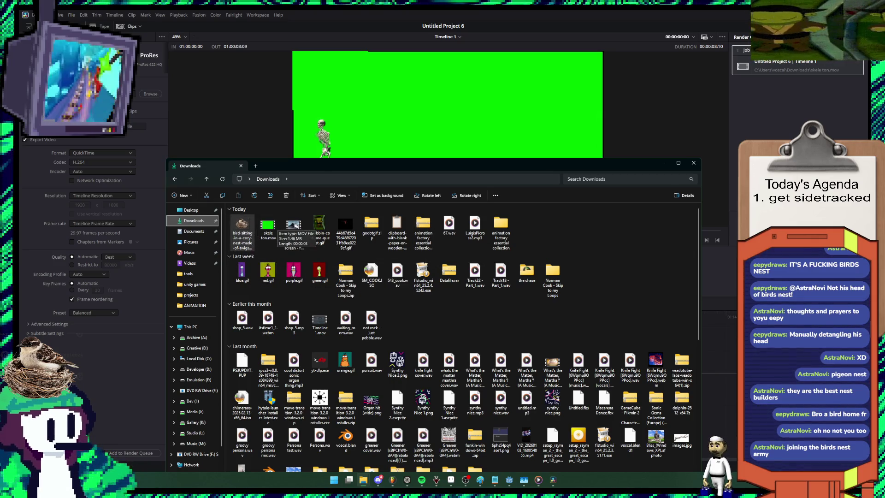
{"action": "left_click_drag", "start_coordinate": [344, 210], "coordinate": [230, 313]}
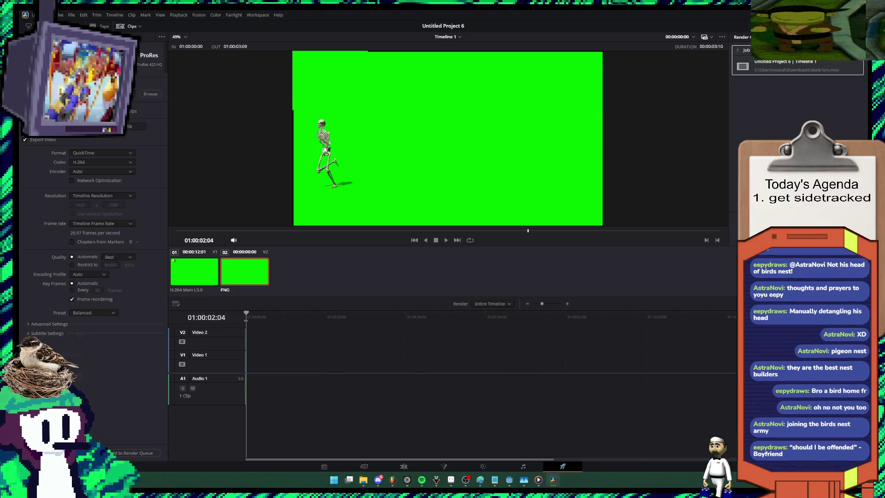
{"action": "key", "text": "alt+Tab"}
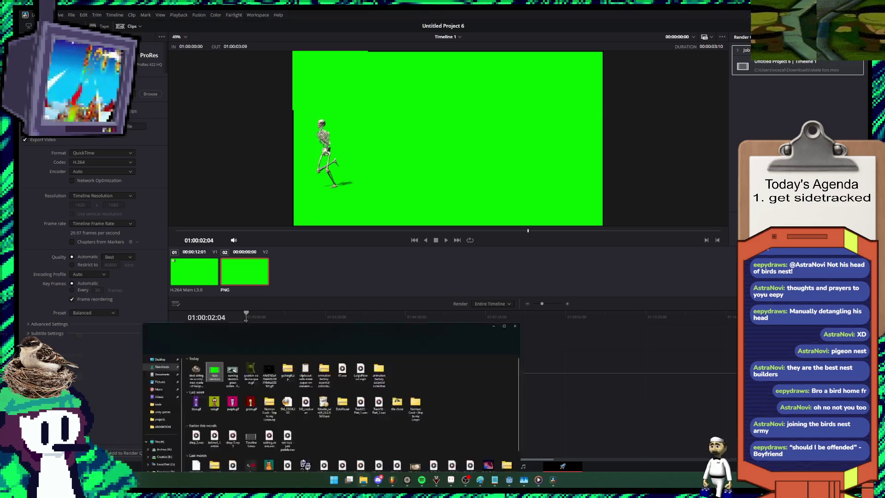
{"action": "left_click", "coordinate": [550, 266]}
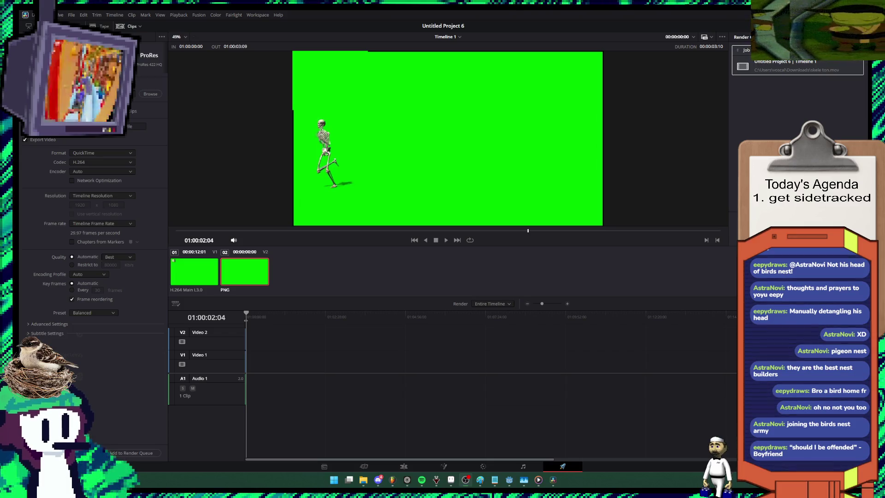
{"action": "key", "text": "alt+Tab"}
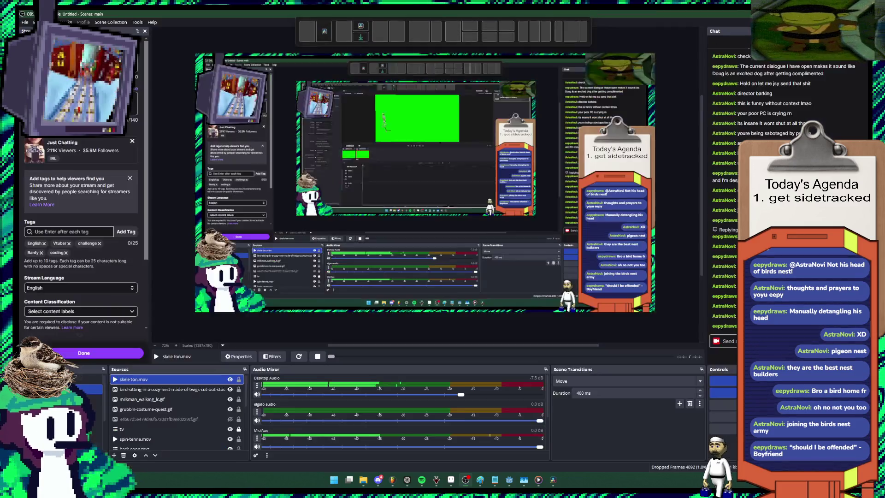
{"action": "mouse_move", "coordinate": [406, 479]}
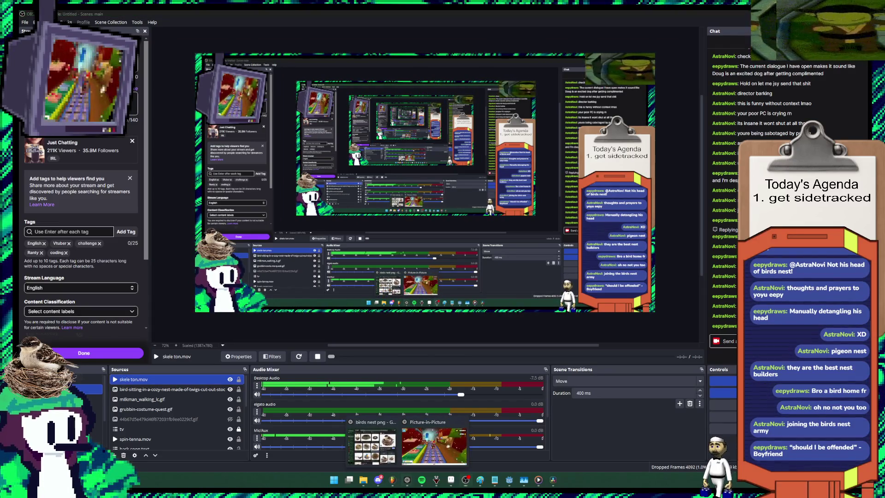
{"action": "right_click", "coordinate": [194, 133]}
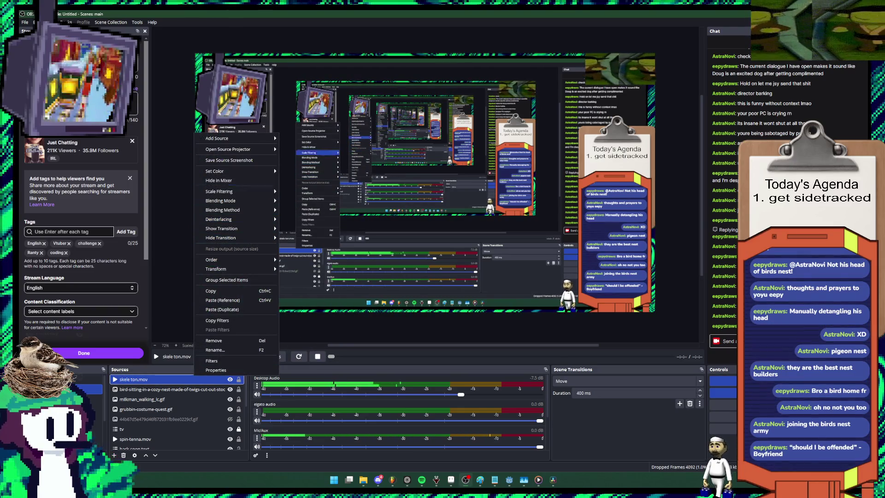
{"action": "key", "text": "Escape"}
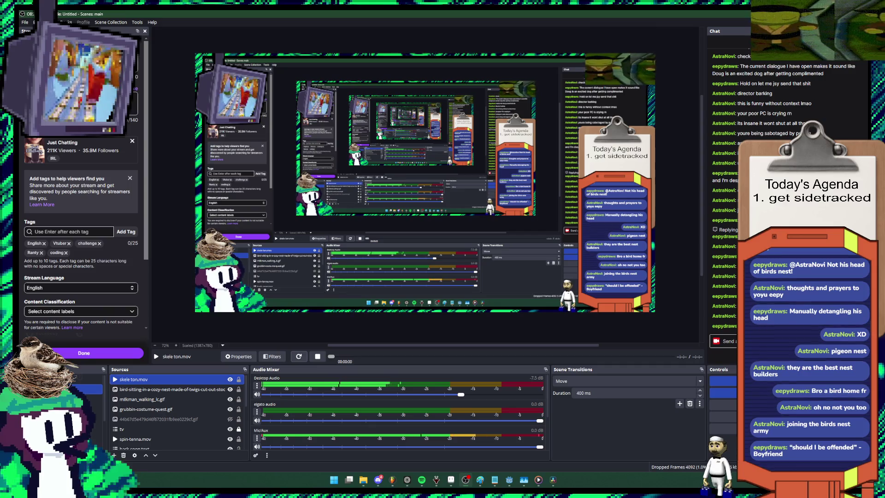
{"action": "left_click", "coordinate": [239, 356]}
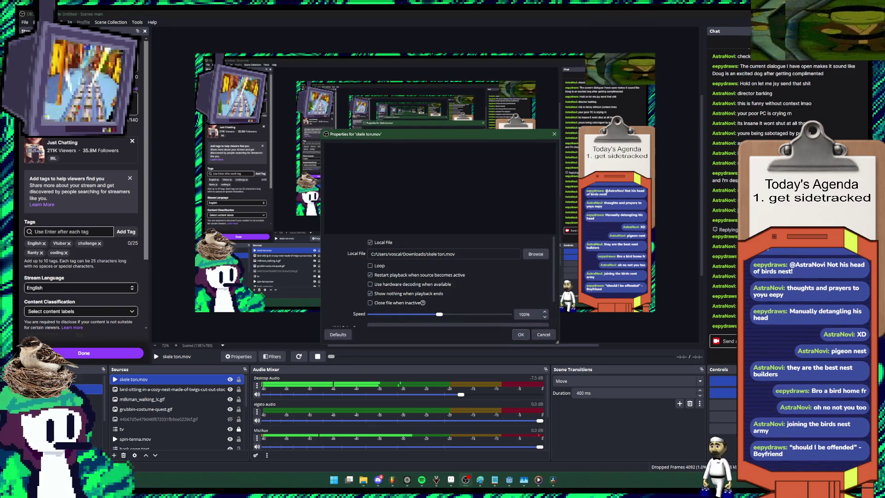
{"action": "scroll", "coordinate": [437, 277], "scroll_direction": "down", "scroll_amount": 2}
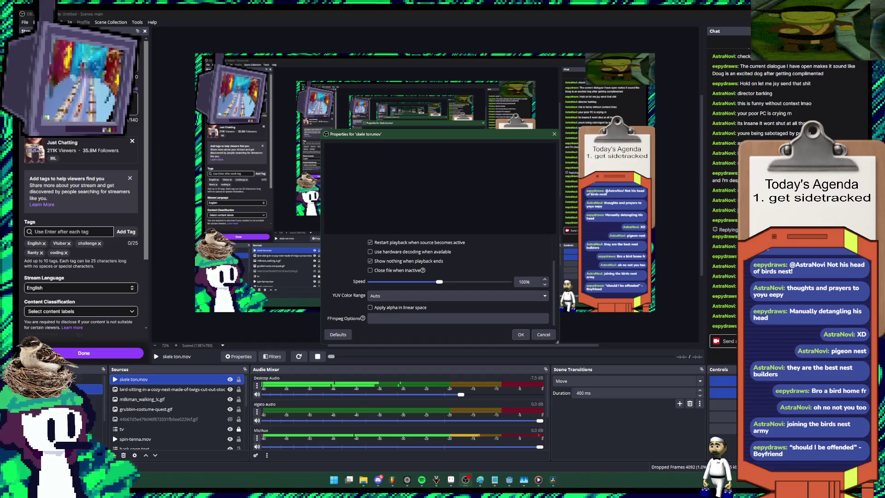
{"action": "left_click", "coordinate": [543, 334]}
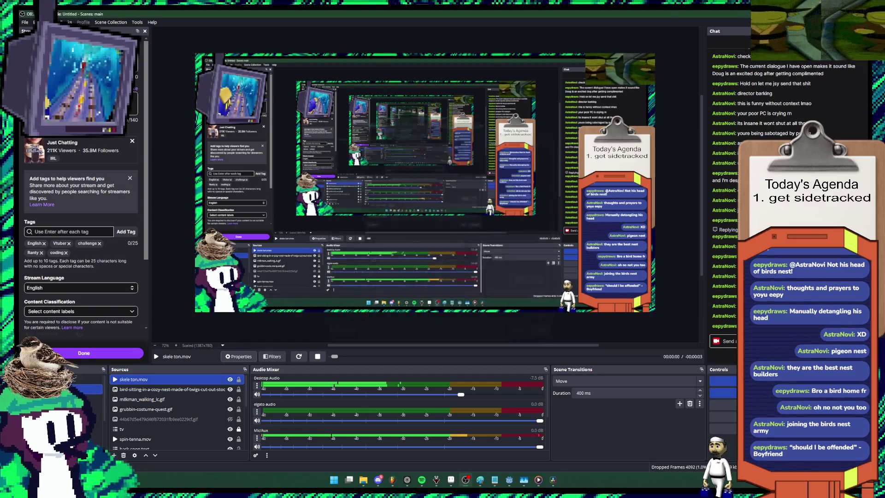
{"action": "key", "text": "alt+Tab"}
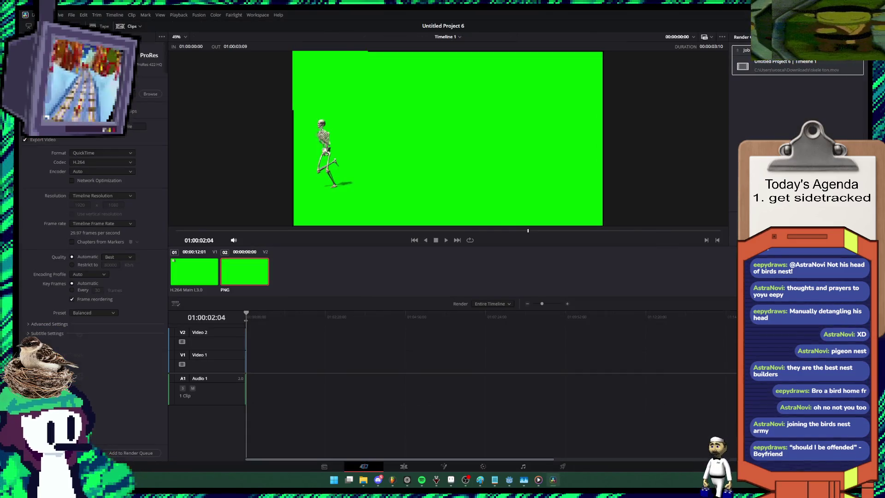
Step: On the Cut page, drag the green V2 clip's end out to about 01:00:26, then return to Edit
{"action": "left_click", "coordinate": [363, 466]}
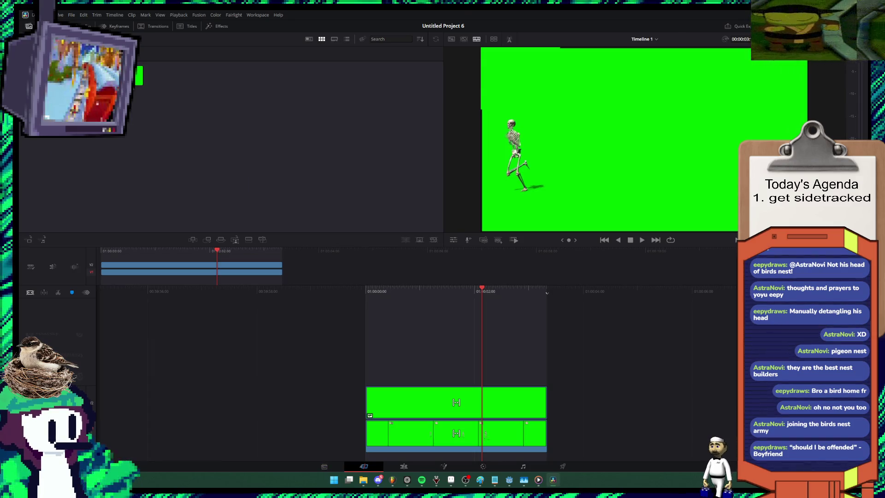
{"action": "left_click_drag", "start_coordinate": [546, 433], "coordinate": [543, 433]}
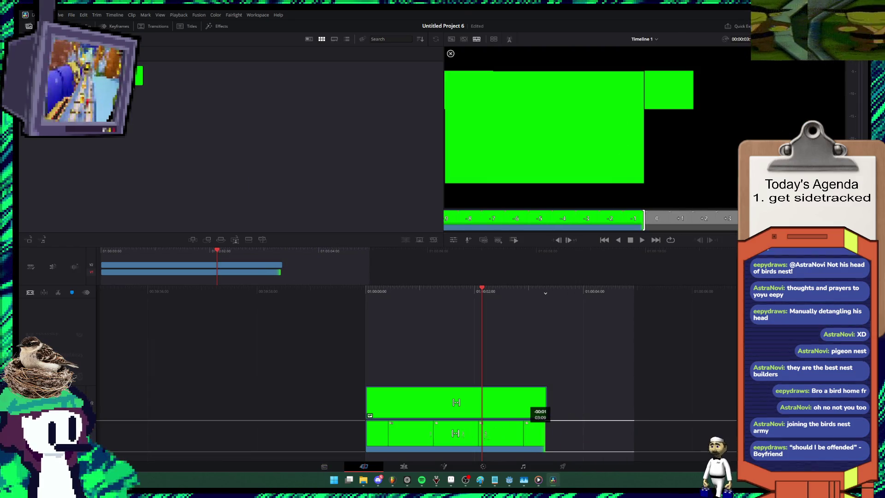
{"action": "left_click_drag", "start_coordinate": [546, 402], "coordinate": [737, 402]}
{"action": "mouse_move", "coordinate": [592, 402]}
{"action": "left_mouse_down"}
{"action": "mouse_move", "coordinate": [332, 402]}
{"action": "mouse_move", "coordinate": [475, 403]}
{"action": "left_mouse_up"}
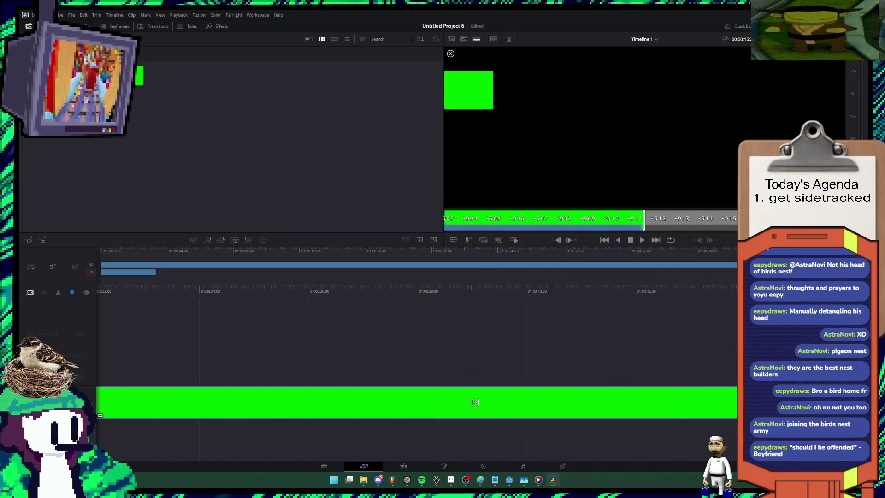
{"action": "left_click_drag", "start_coordinate": [475, 402], "coordinate": [475, 402]}
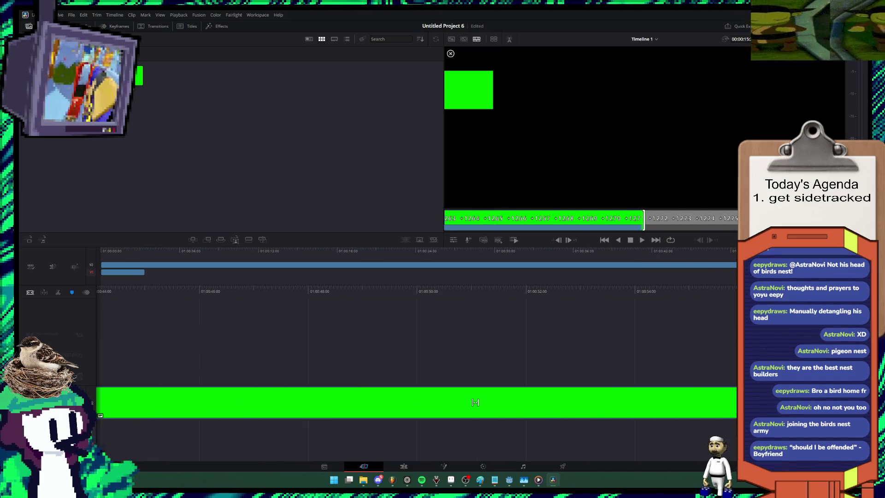
{"action": "left_click_drag", "start_coordinate": [737, 402], "coordinate": [676, 402]}
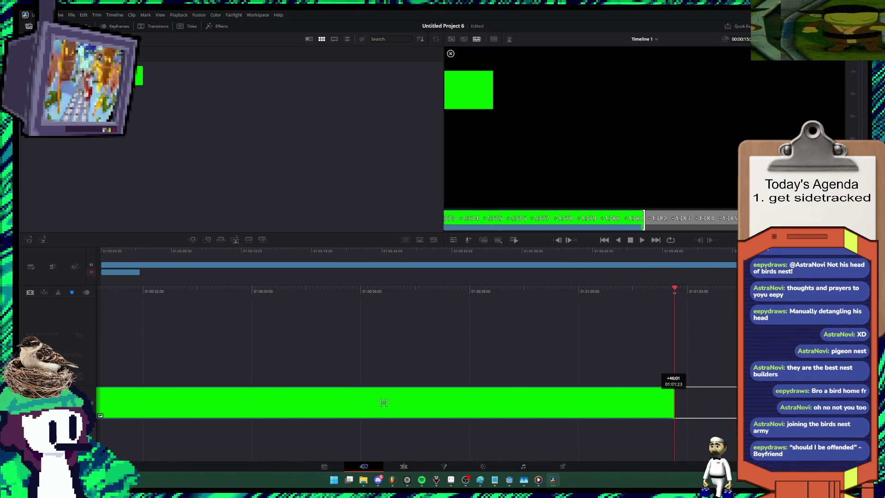
{"action": "left_click_drag", "start_coordinate": [384, 402], "coordinate": [336, 403]}
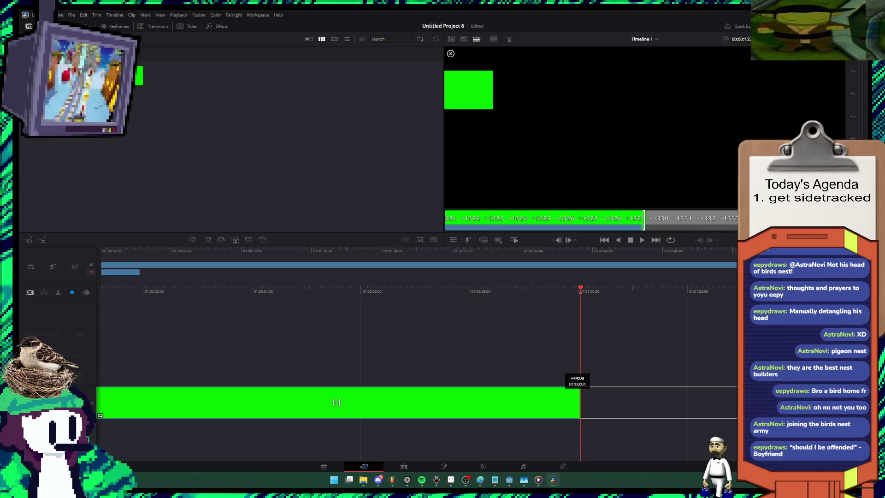
{"action": "mouse_move", "coordinate": [336, 402]}
{"action": "left_mouse_down"}
{"action": "mouse_move", "coordinate": [196, 433]}
{"action": "mouse_move", "coordinate": [287, 402]}
{"action": "left_mouse_up"}
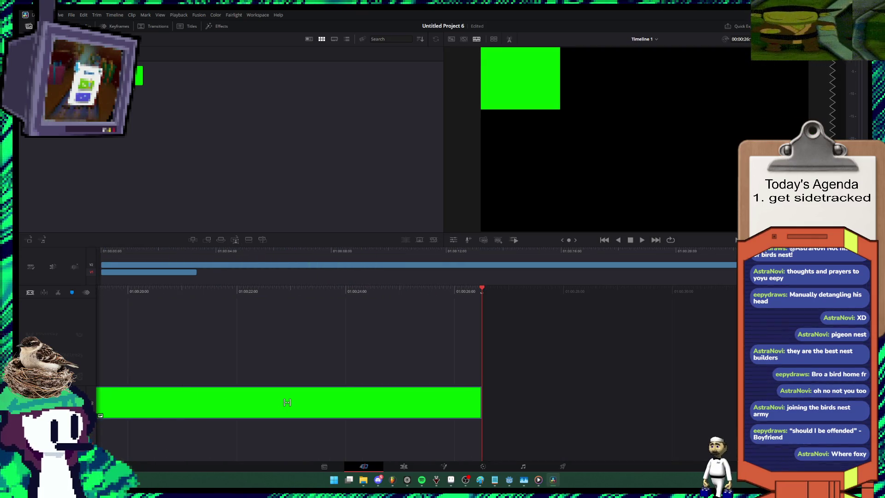
{"action": "key", "text": "shift+4"}
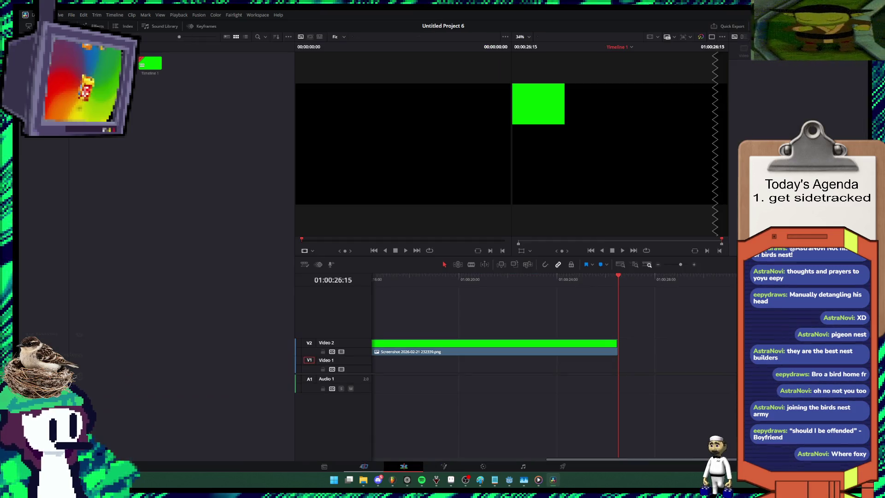
Step: Review playback, shorten the green background clip by about 8 seconds, save, and open Deliver
{"action": "key", "text": "shift+3"}
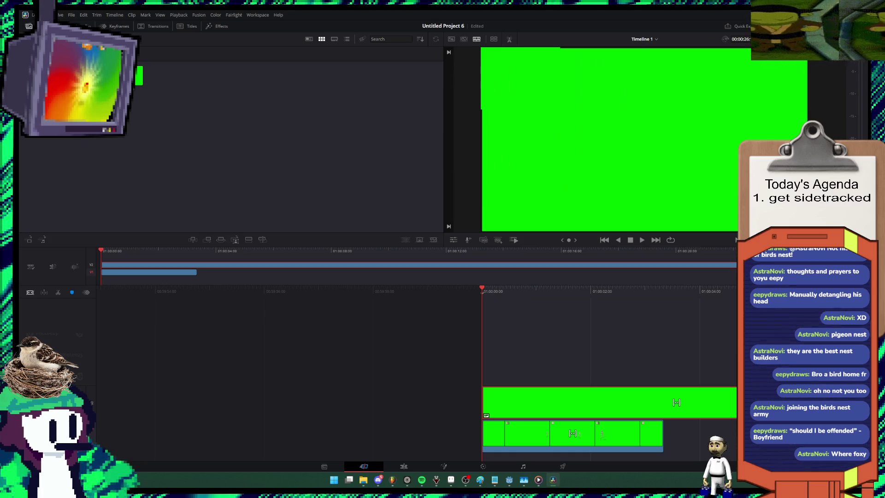
{"action": "key", "text": "space"}
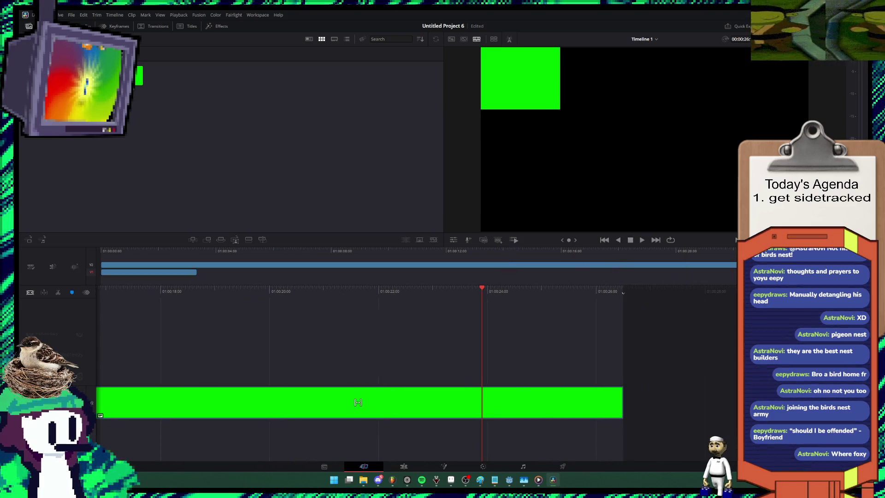
{"action": "mouse_move", "coordinate": [358, 402]}
{"action": "left_mouse_down"}
{"action": "mouse_move", "coordinate": [475, 402]}
{"action": "mouse_move", "coordinate": [287, 402]}
{"action": "left_mouse_up"}
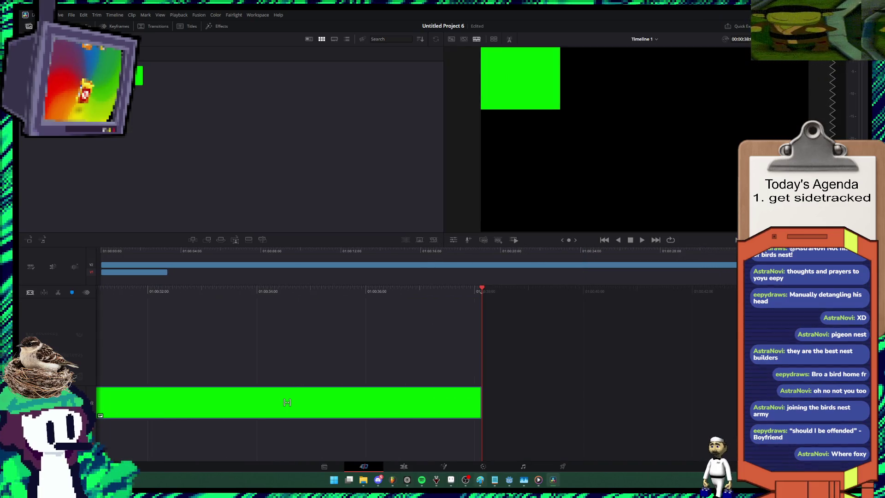
{"action": "key", "text": "ctrl+s"}
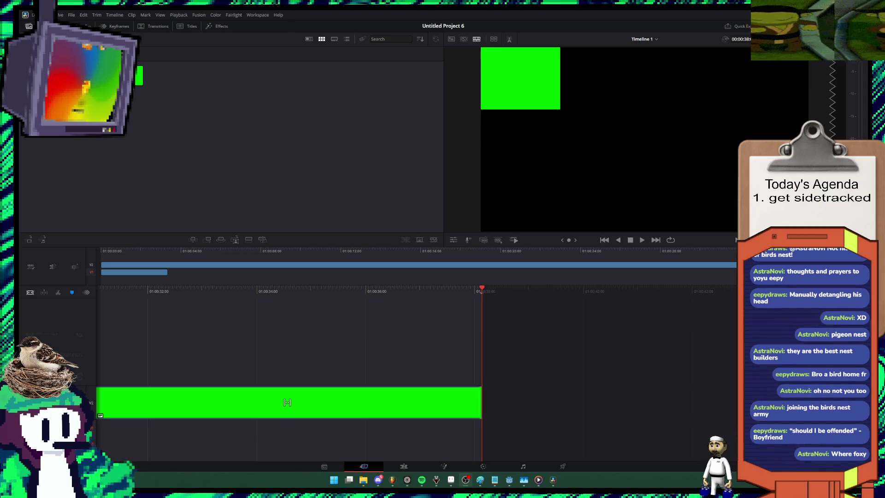
{"action": "mouse_move", "coordinate": [481, 402]}
{"action": "left_mouse_down"}
{"action": "mouse_move", "coordinate": [467, 402]}
{"action": "mouse_move", "coordinate": [481, 402]}
{"action": "left_mouse_up"}
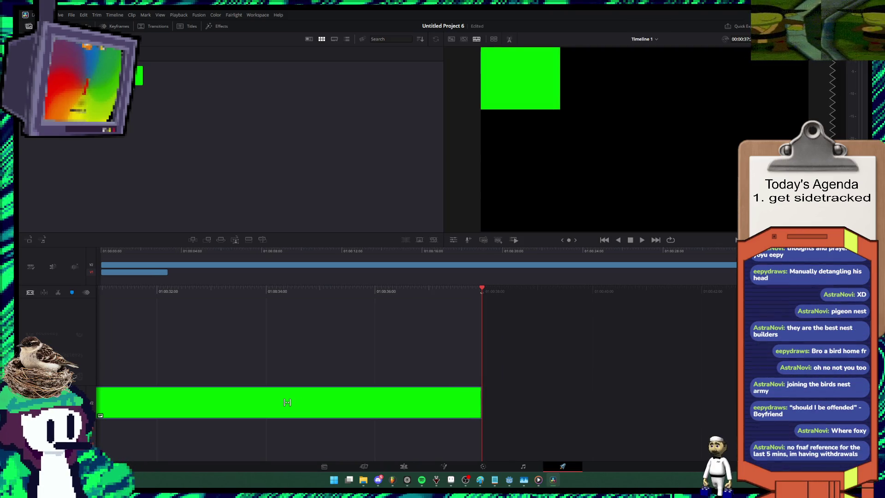
{"action": "key", "text": "shift+8"}
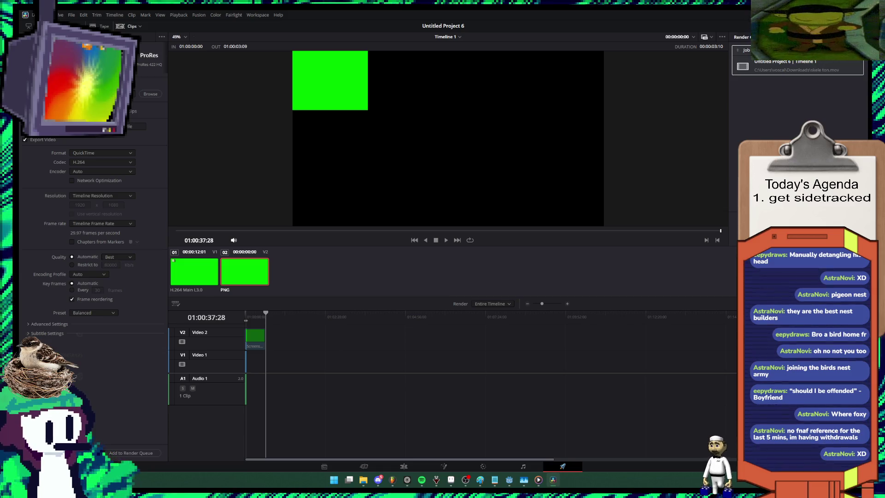
Step: Queue Timeline 1 to replace skele ton.mov and dismiss the read-only render failure
{"action": "left_click", "coordinate": [142, 452]}
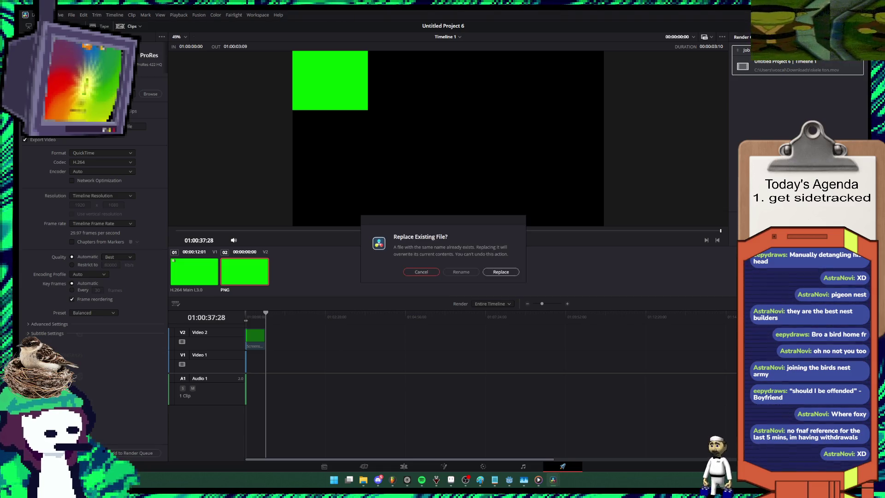
{"action": "left_click", "coordinate": [500, 271]}
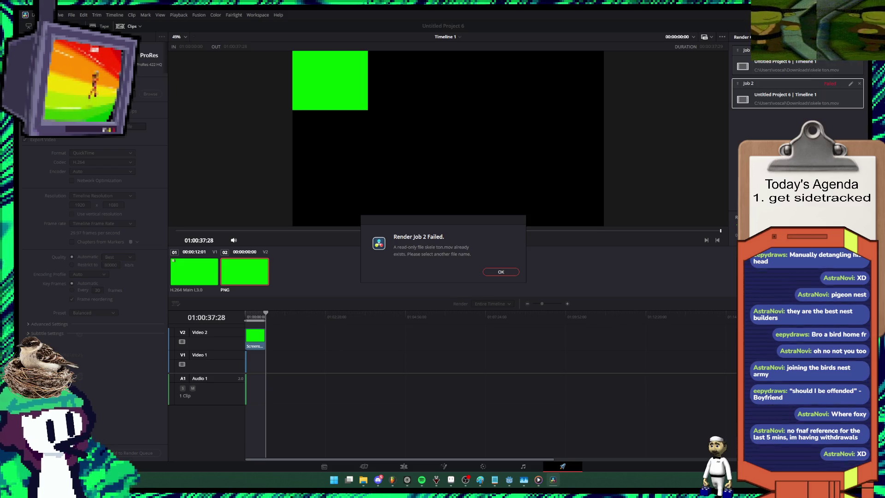
{"action": "key", "text": "Return"}
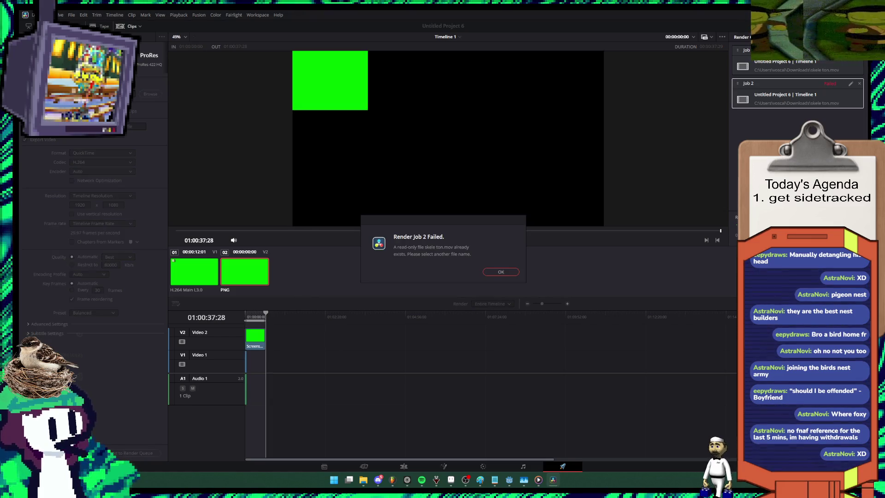
{"action": "key", "text": "Return"}
Step: In Downloads, try renaming skele ton.mov, cancel the File In Use warning, then select four gif files
{"action": "mouse_move", "coordinate": [363, 479]}
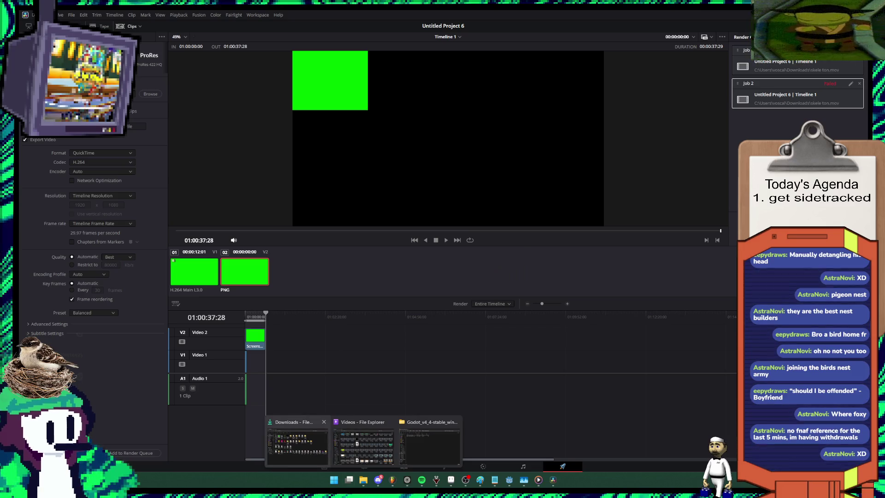
{"action": "left_click", "coordinate": [294, 442]}
{"action": "key", "text": "F2"}
{"action": "key", "text": "BackSpace"}
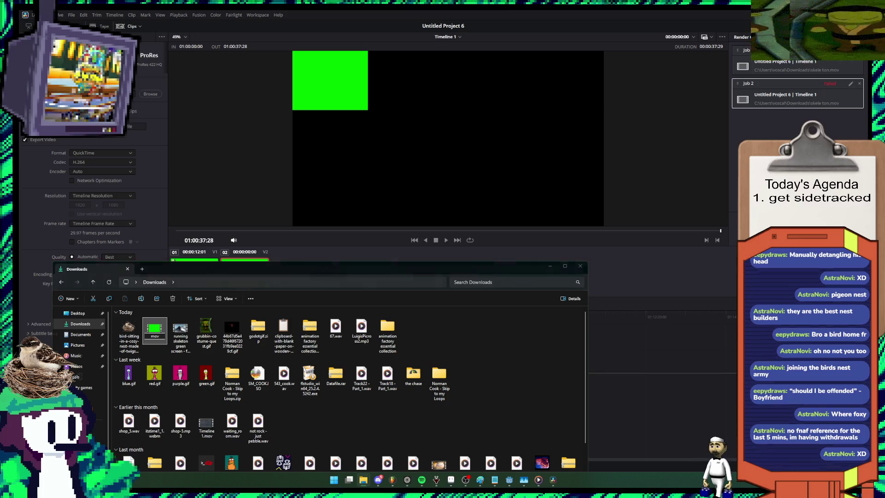
{"action": "key", "text": "Return"}
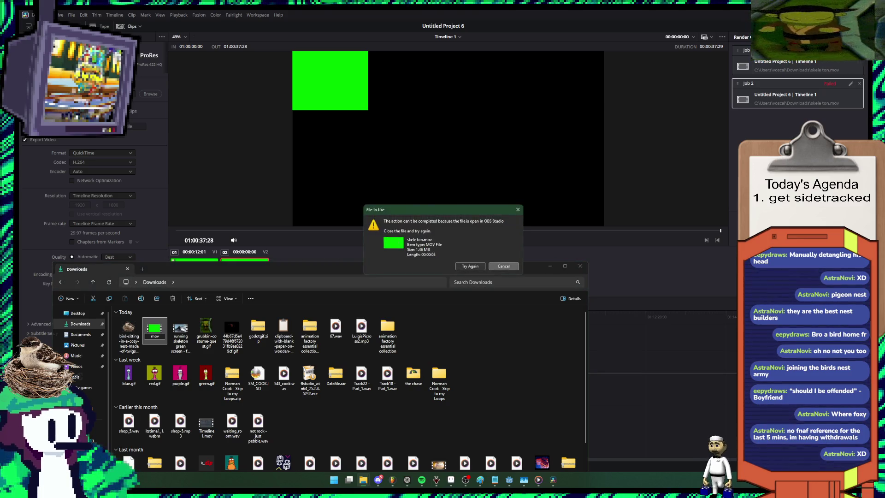
{"action": "key", "text": "Escape"}
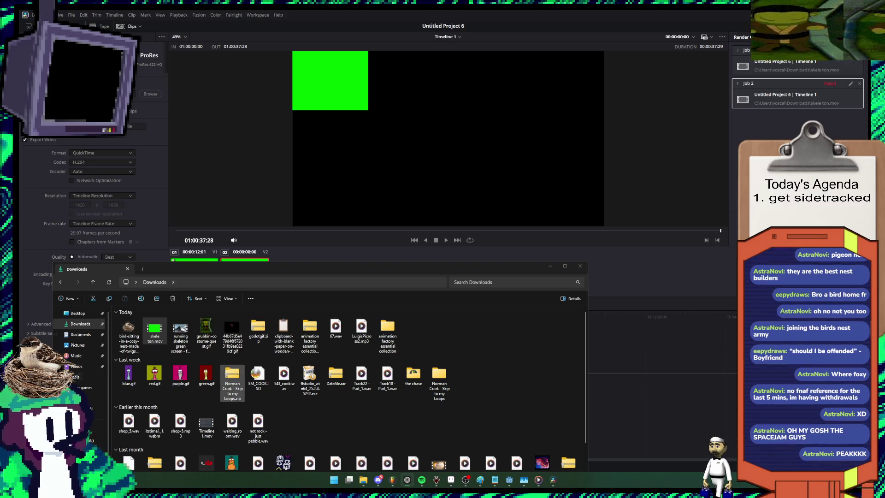
{"action": "left_click_drag", "start_coordinate": [113, 364], "coordinate": [219, 396]}
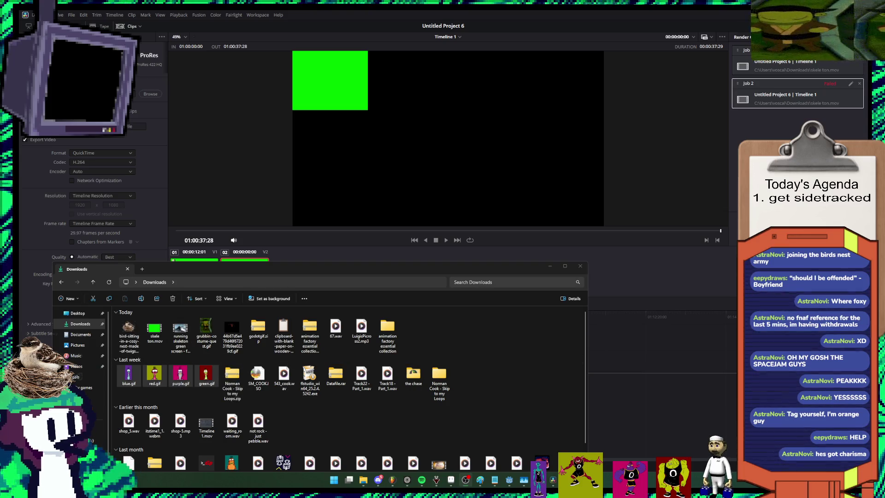
Step: Minimize the Downloads window to reveal Resolve's render queue with Job 2 completed
{"action": "left_click", "coordinate": [550, 266]}
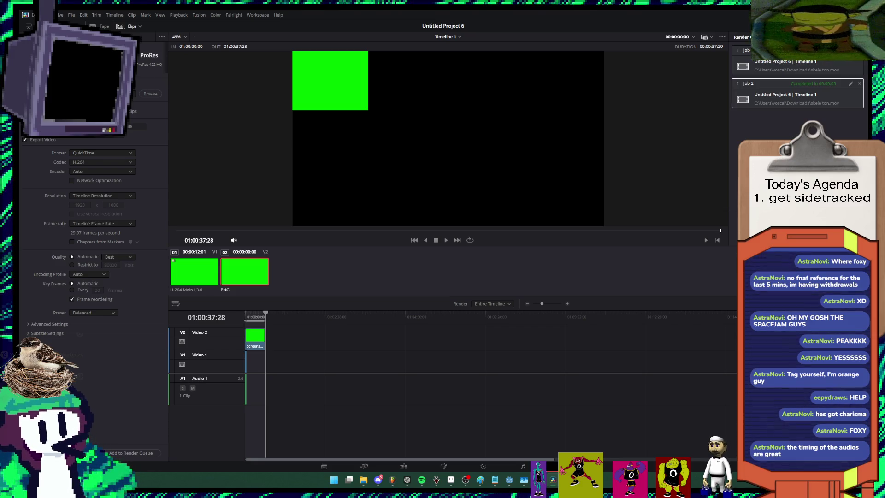
Step: Reopen the Downloads window and select the freshly rendered skele ton.mov
{"action": "mouse_move", "coordinate": [363, 479]}
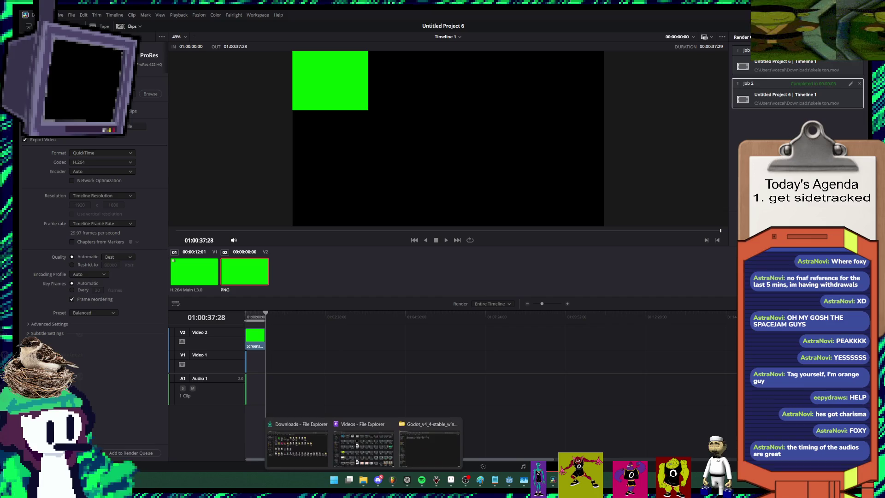
{"action": "left_click", "coordinate": [363, 443]}
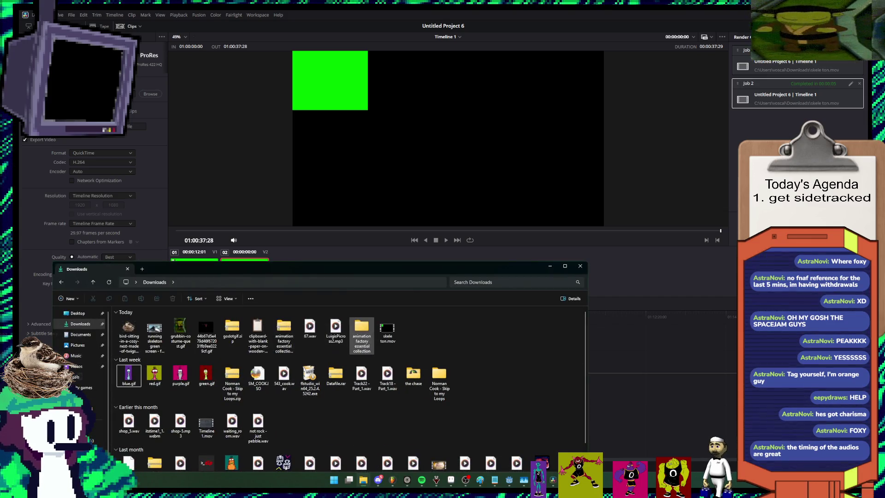
{"action": "left_click", "coordinate": [387, 328]}
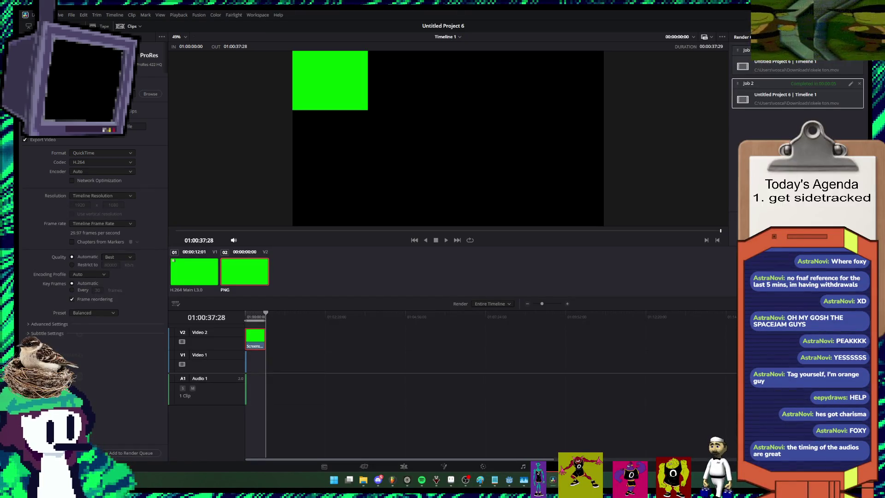
Step: Move the green screenshot clip from Video 2 down to Video 1, right after the skeleton clip
{"action": "left_click", "coordinate": [364, 466]}
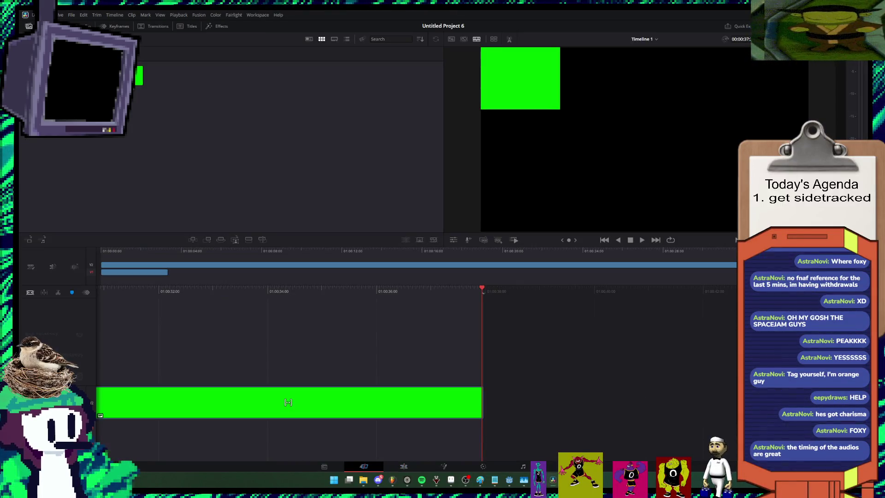
{"action": "left_click_drag", "start_coordinate": [288, 402], "coordinate": [482, 403]}
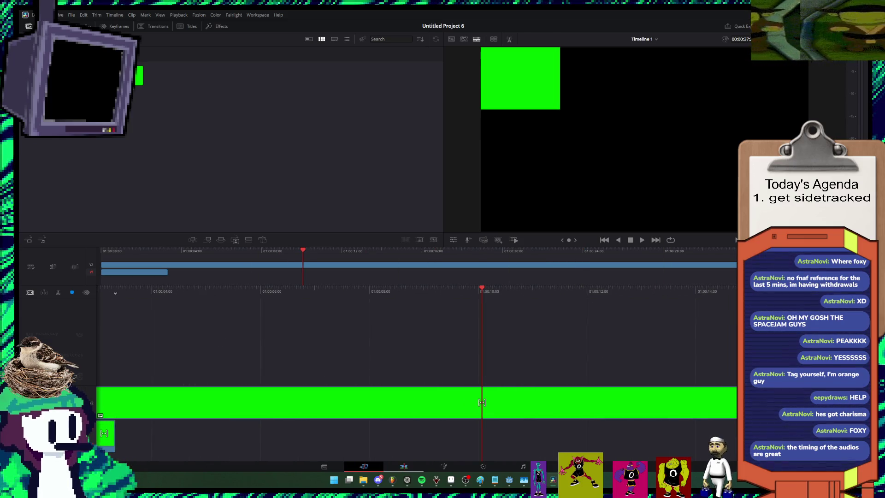
{"action": "key", "text": "shift+4"}
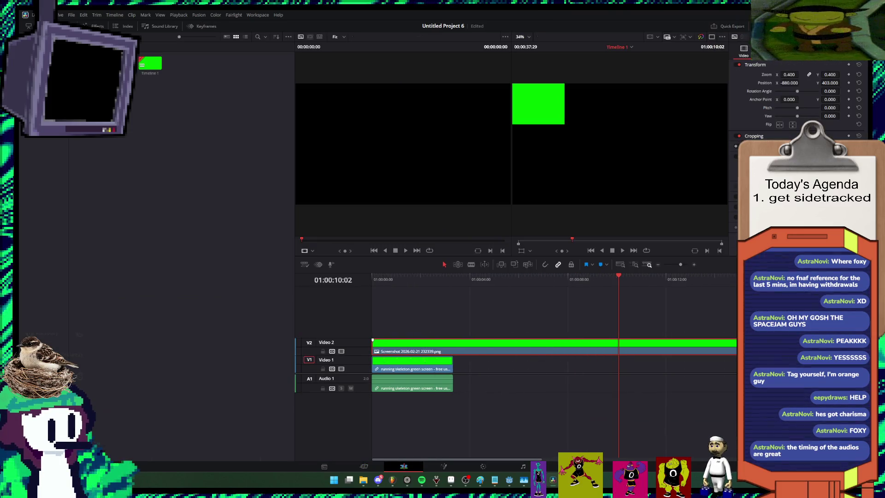
{"action": "key", "text": "l"}
{"action": "key", "text": "l"}
{"action": "key", "text": "l"}
{"action": "key", "text": "l"}
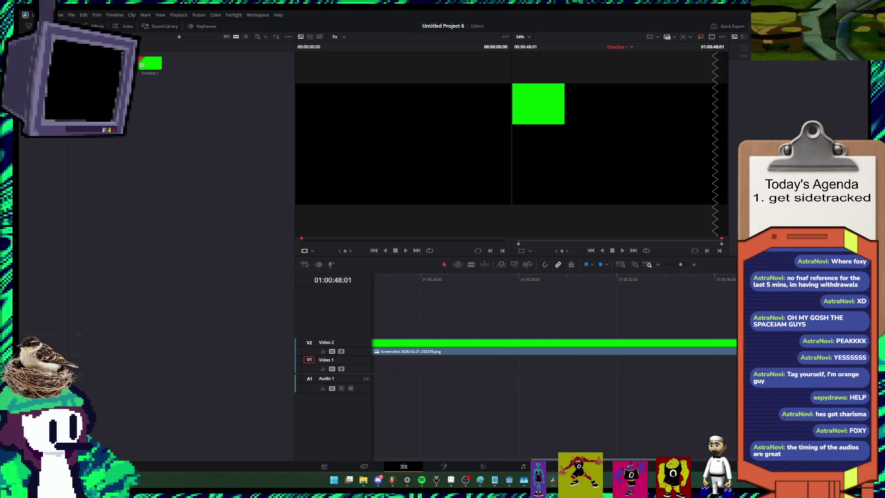
{"action": "left_click_drag", "start_coordinate": [645, 346], "coordinate": [648, 364]}
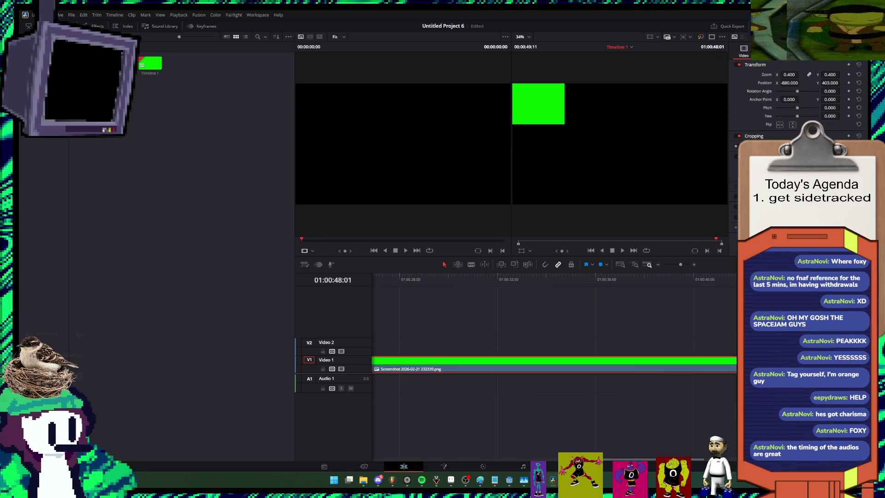
{"action": "left_click_drag", "start_coordinate": [647, 364], "coordinate": [479, 364]}
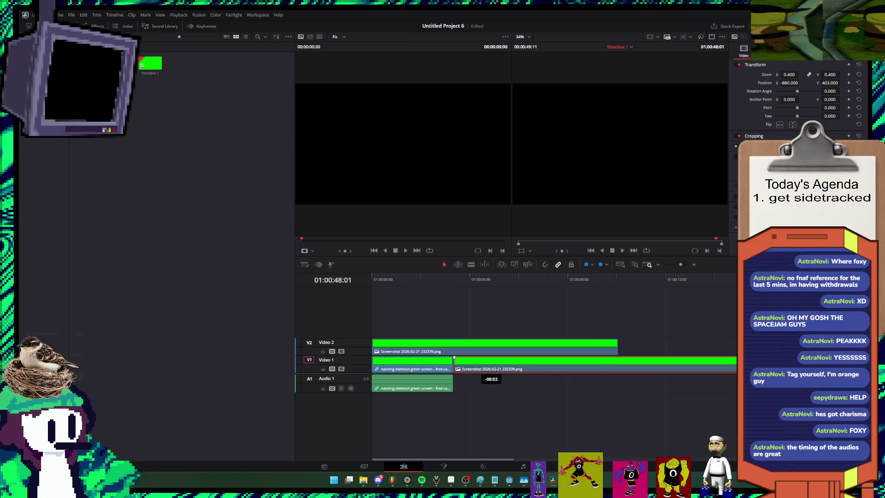
Step: Zoom the timeline out and begin enlarging the green background toward full frame
{"action": "left_click_drag", "start_coordinate": [442, 460], "coordinate": [468, 459]}
{"action": "key", "text": "ctrl+minus"}
{"action": "key", "text": "ctrl+minus"}
{"action": "key", "text": "ctrl+minus"}
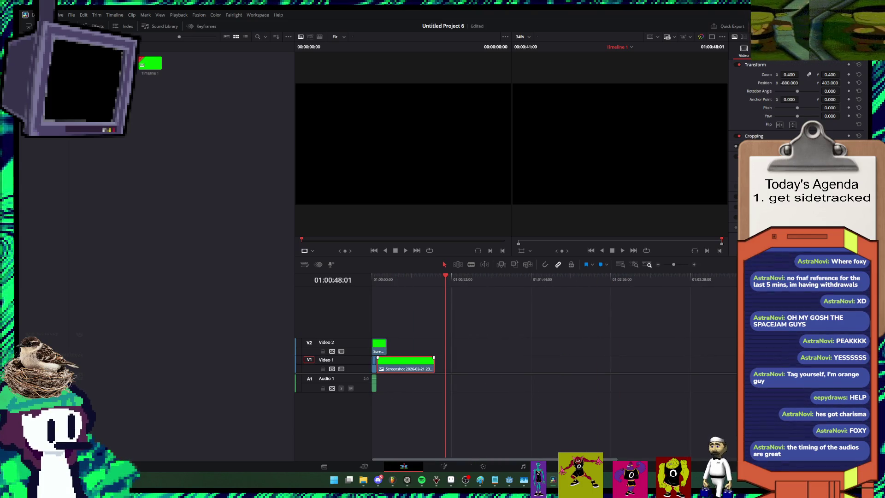
{"action": "left_click_drag", "start_coordinate": [789, 75], "coordinate": [811, 74]}
Step: Set the green background's Inspector zoom to 1.060 so it fills the frame, then save
{"action": "left_click_drag", "start_coordinate": [446, 276], "coordinate": [382, 276]}
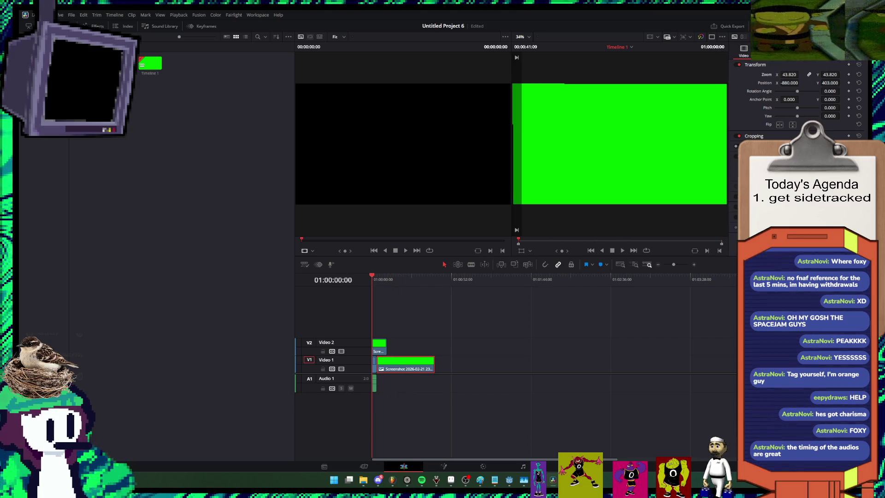
{"action": "key", "text": "Home"}
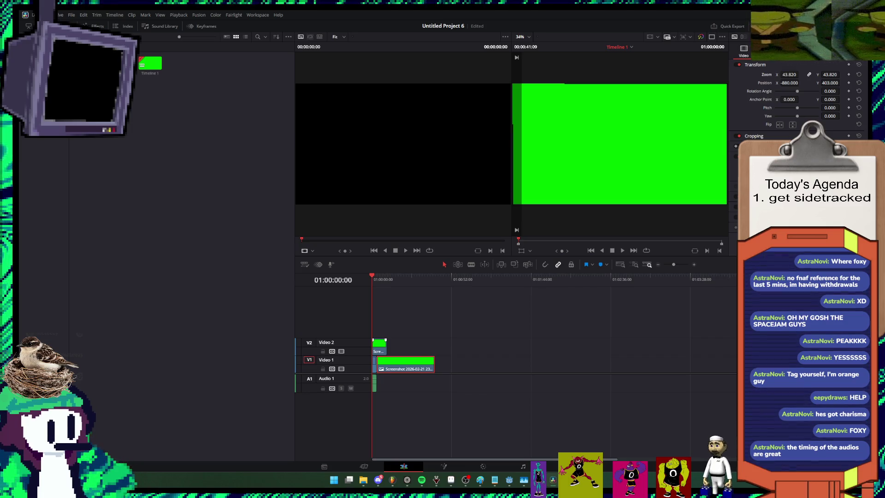
{"action": "key", "text": "ctrl+shift+a"}
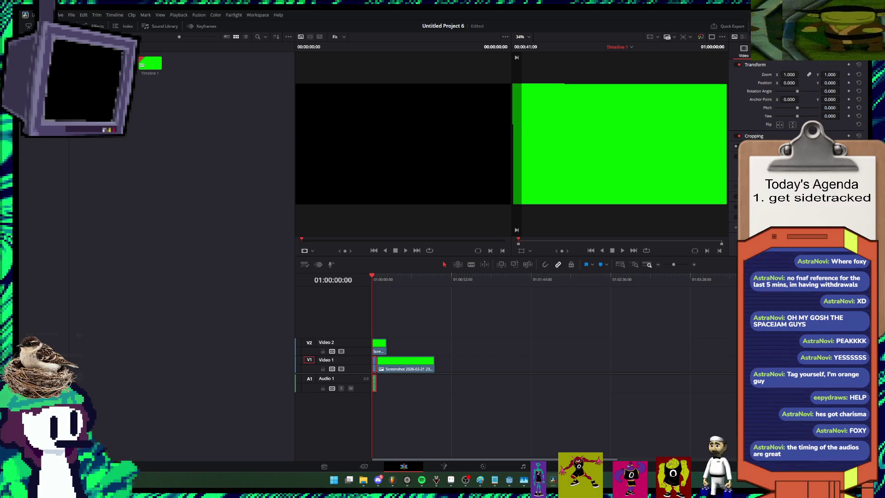
{"action": "left_click_drag", "start_coordinate": [789, 74], "coordinate": [800, 74]}
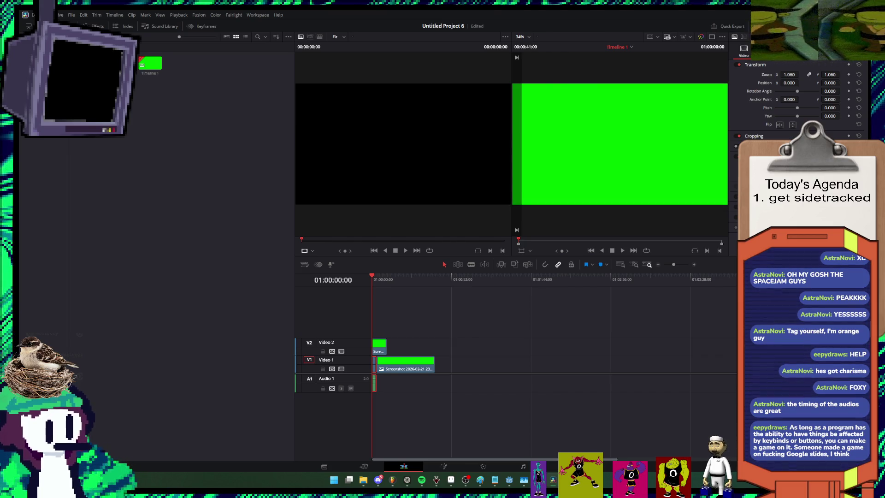
{"action": "key", "text": "ctrl+s"}
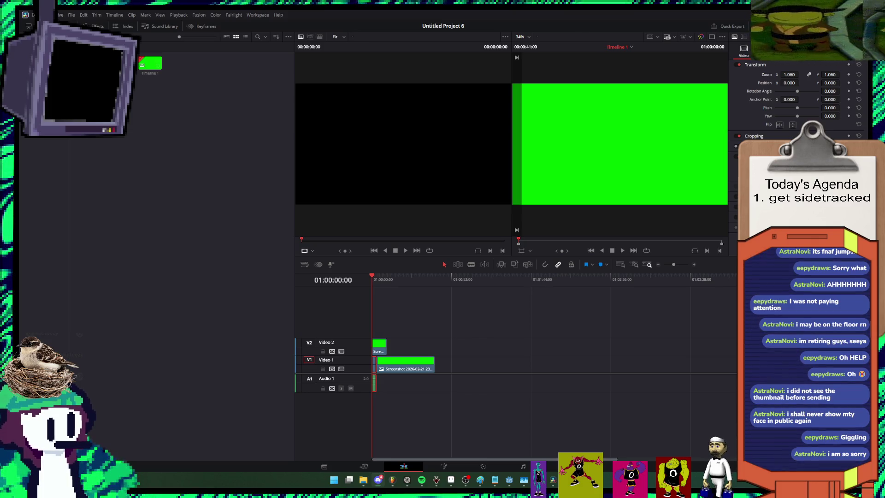
Step: Undo the screenshot clip lengthening to restore a 24-second timeline, then open Deliver
{"action": "key", "text": "ctrl+z"}
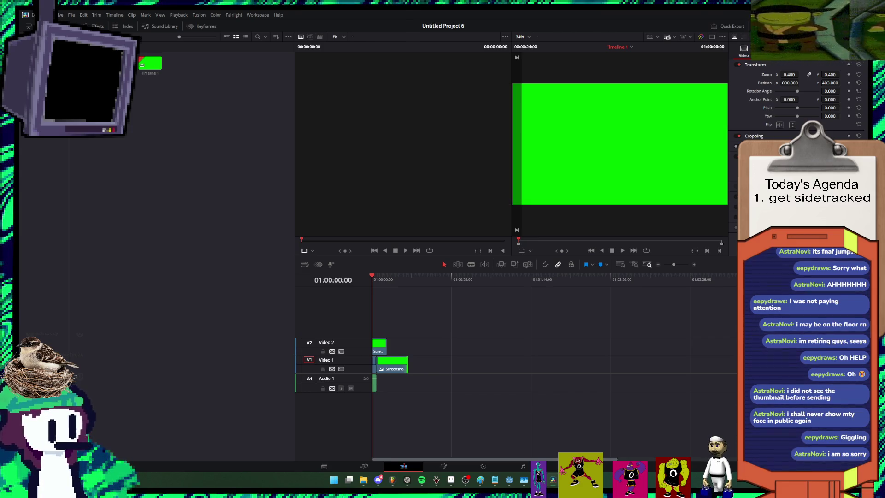
{"action": "key", "text": "shift+8"}
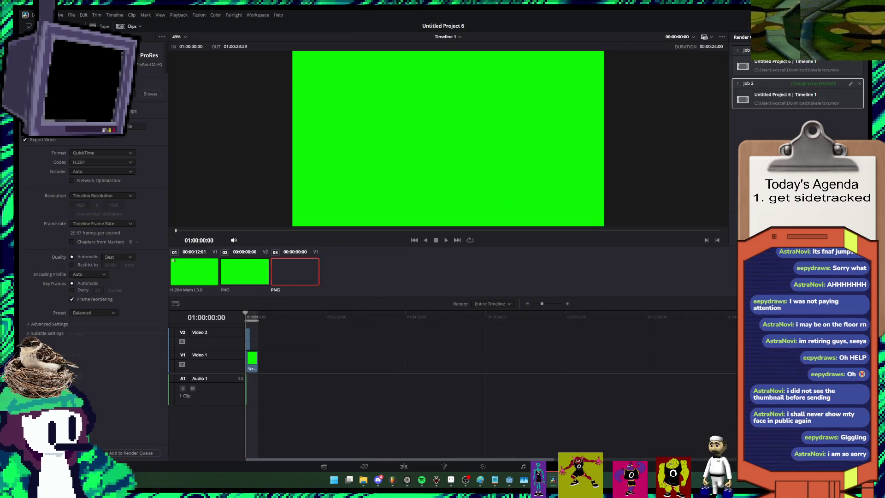
Step: Queue Timeline 1 as Job 3, replacing the existing skele ton.mov
{"action": "left_click", "coordinate": [138, 453]}
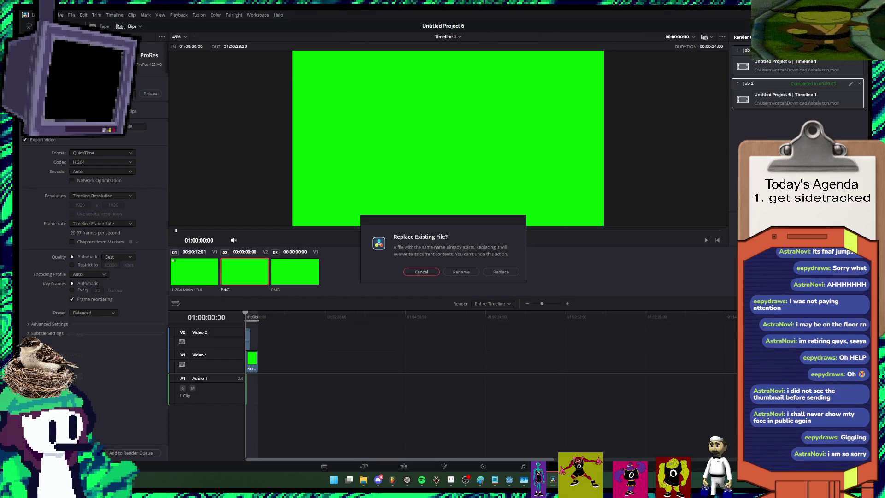
{"action": "key", "text": "Return"}
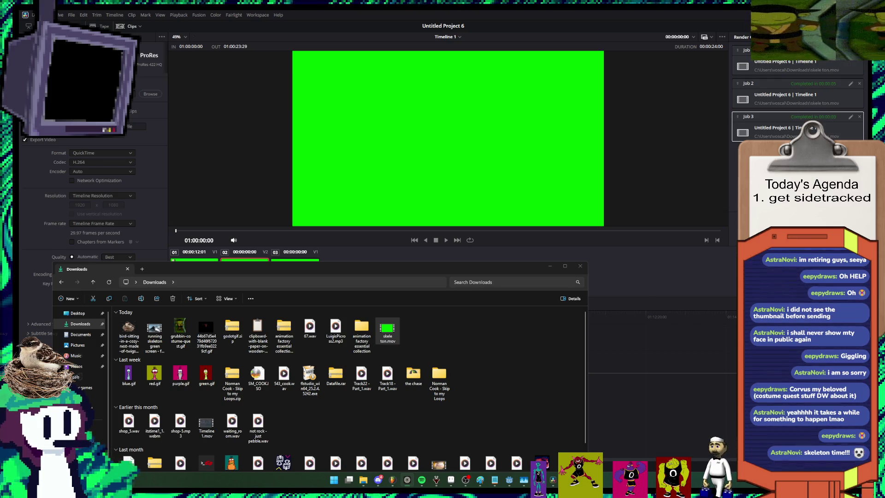
Step: Set aside the browser and Downloads windows and bring up Aseprite maximized with a blank sprite
{"action": "key", "text": "alt+Tab"}
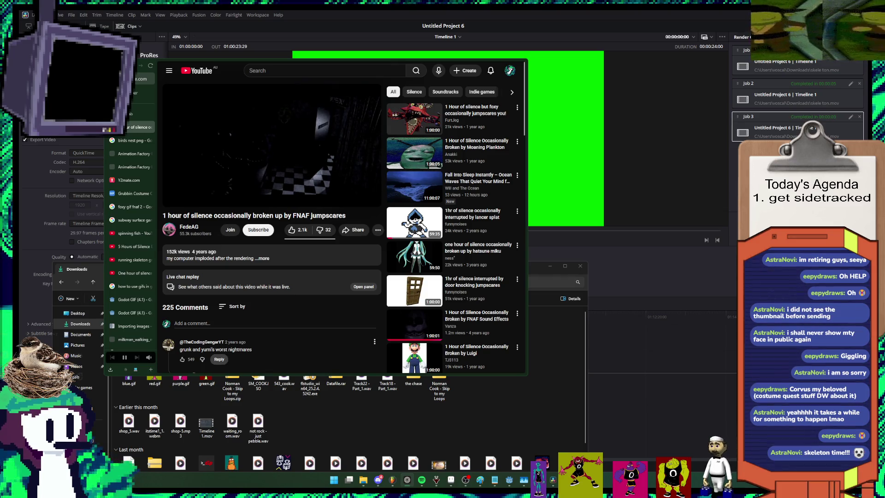
{"action": "key", "text": "super+Down"}
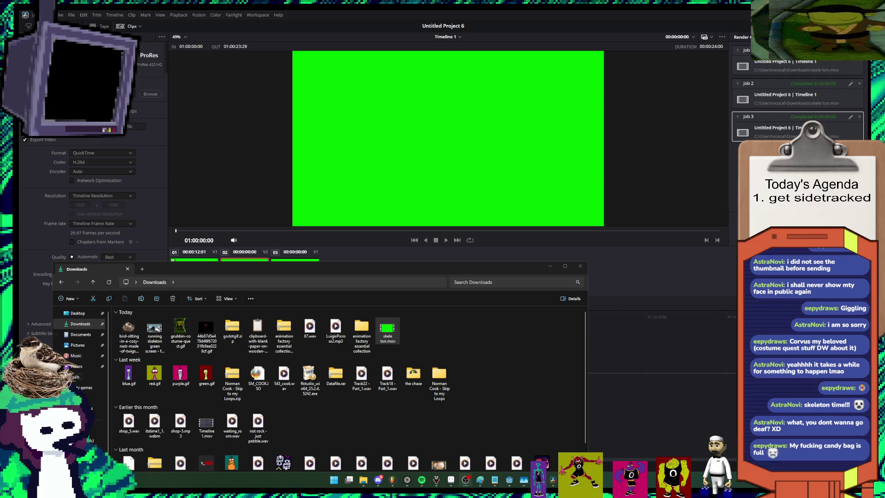
{"action": "left_click_drag", "start_coordinate": [204, 312], "coordinate": [358, 201]}
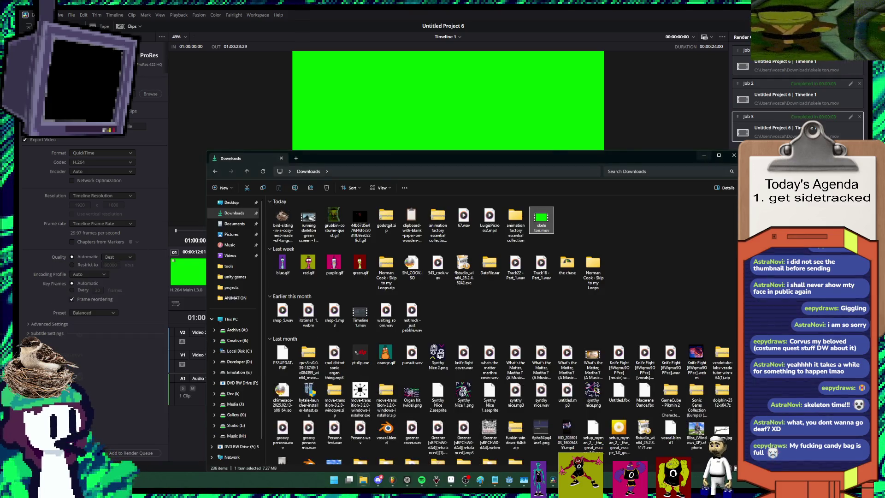
{"action": "key", "text": "alt+Tab"}
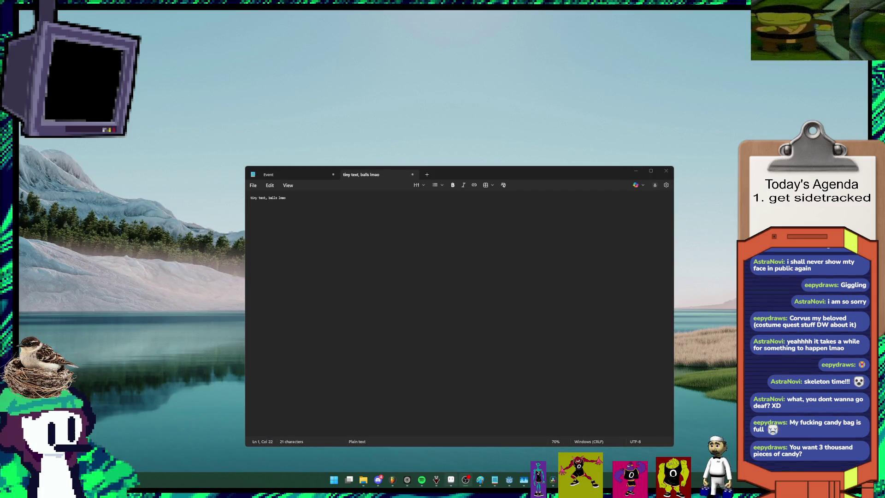
{"action": "left_click", "coordinate": [451, 480]}
{"action": "key", "text": "super+Up"}
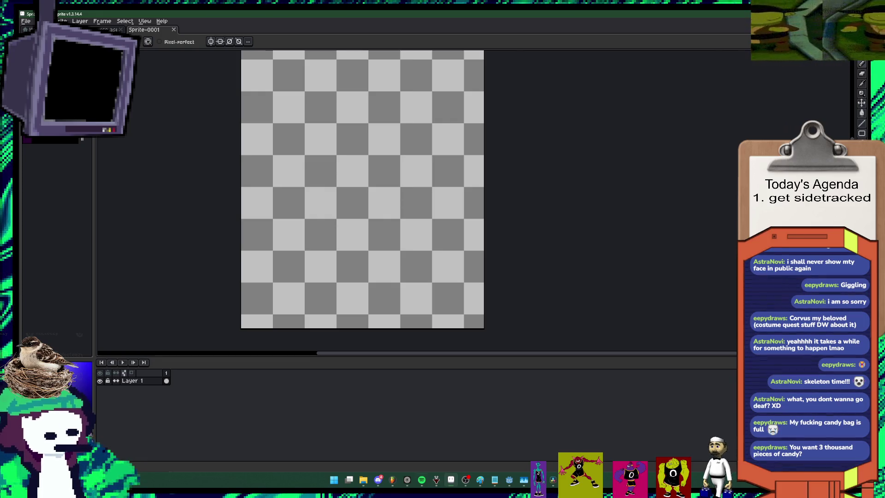
{"action": "key", "text": "super"}
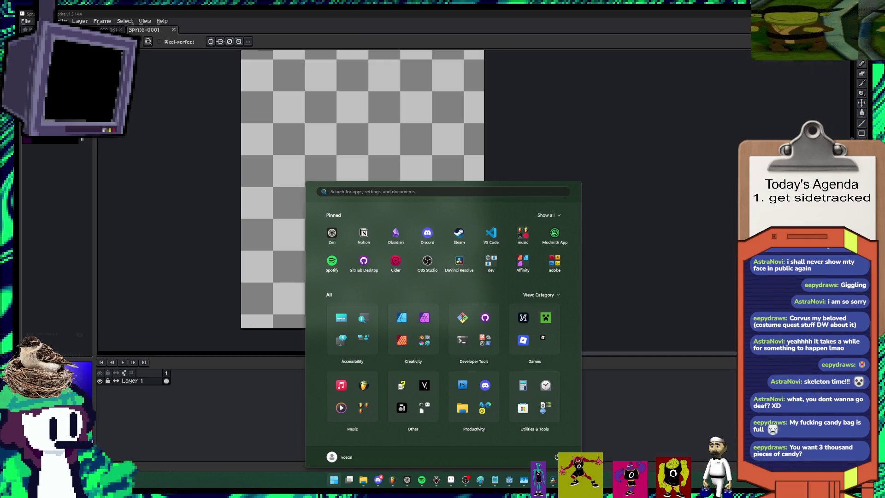
{"action": "key", "text": "Escape"}
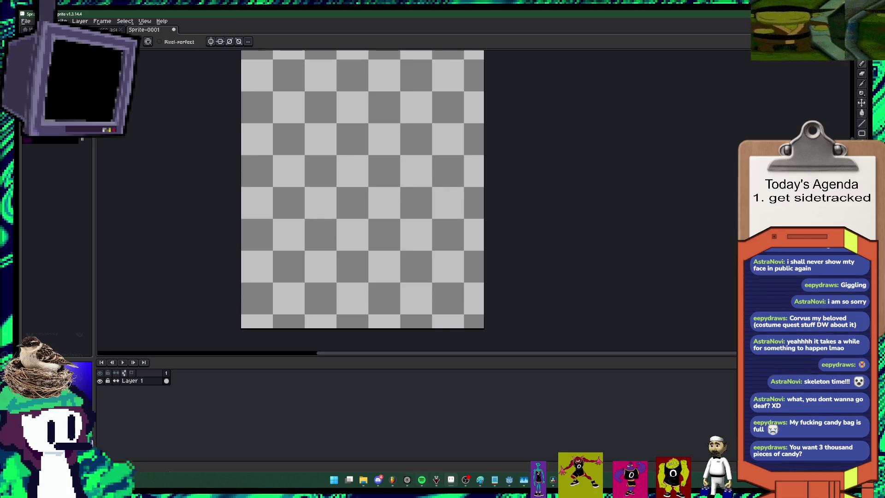
{"action": "mouse_move", "coordinate": [363, 479]}
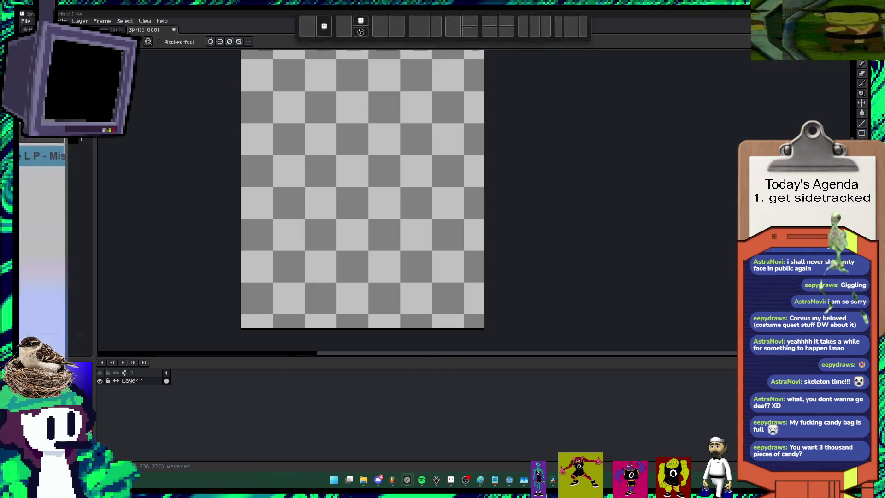
Step: Open the Delivery Man Delivering animation's link, then show the hour-of-silence FNAF jumpscares YouTube video
{"action": "key", "text": "alt+Tab"}
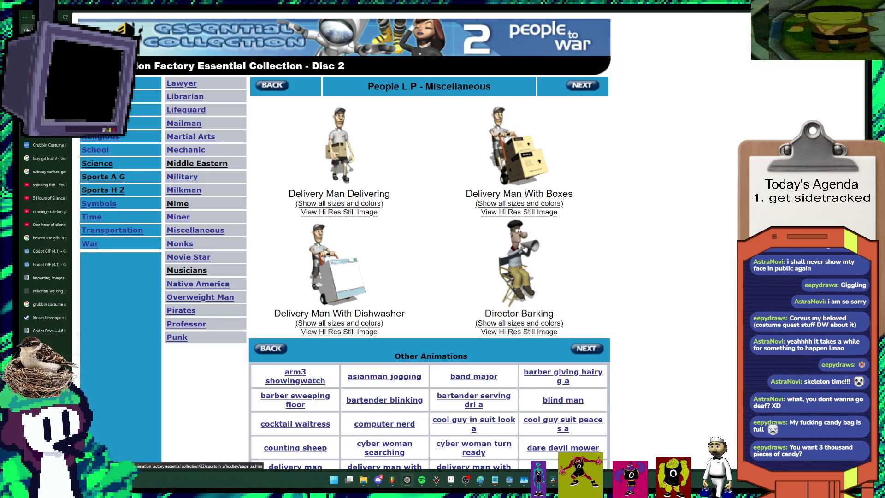
{"action": "right_click", "coordinate": [334, 158]}
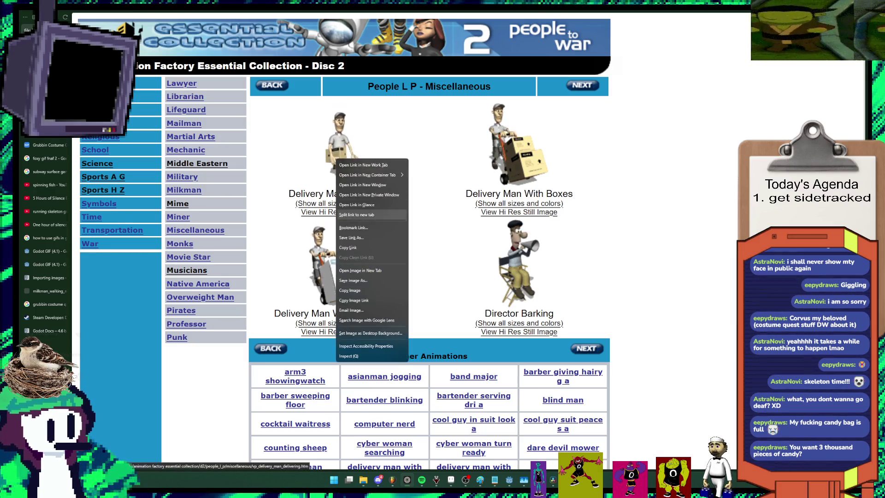
{"action": "left_click", "coordinate": [368, 215]}
{"action": "scroll", "coordinate": [46, 145], "scroll_direction": "down", "scroll_amount": 3}
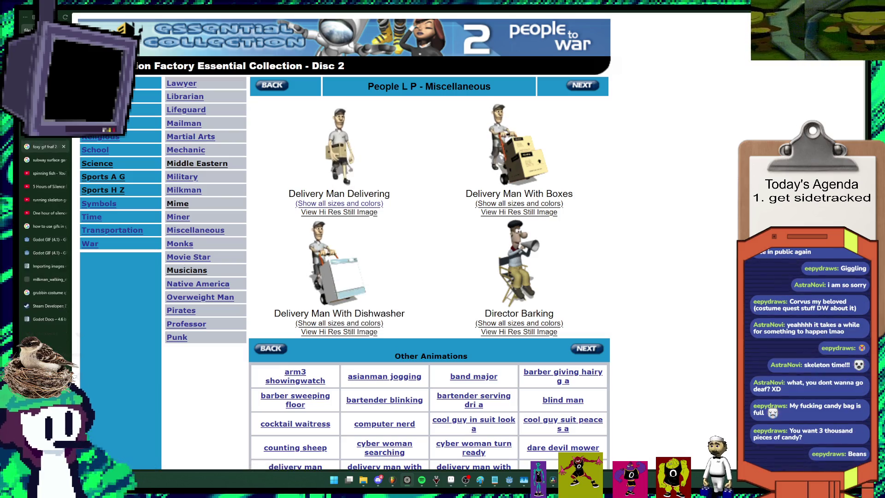
{"action": "scroll", "coordinate": [46, 144], "scroll_direction": "down", "scroll_amount": 2}
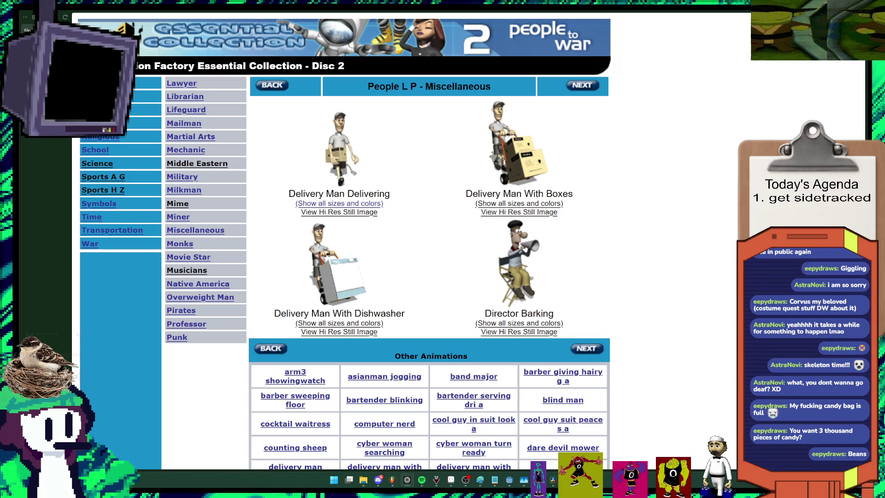
{"action": "key", "text": "ctrl+Tab"}
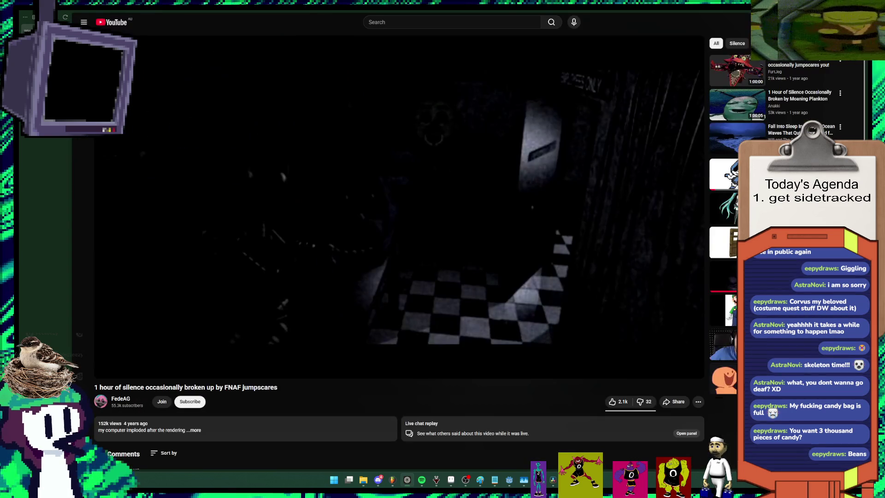
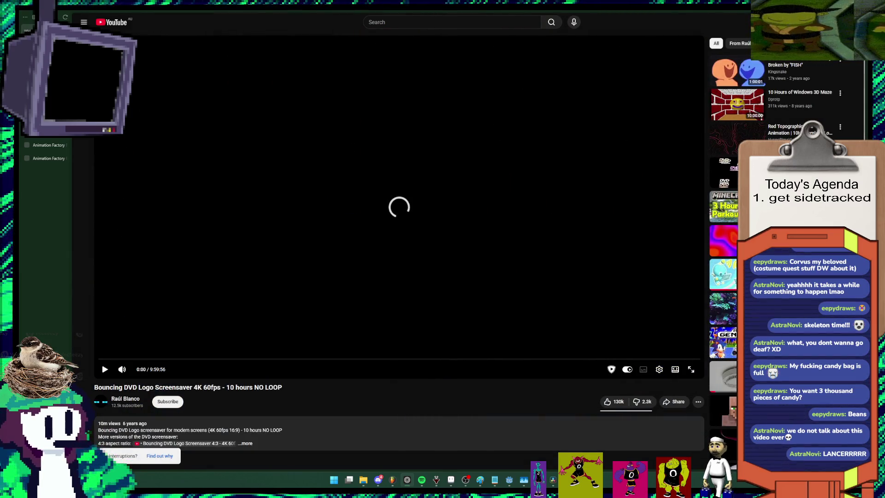
Step: Dismiss the address-bar suggestions and scroll through the current page
{"action": "key", "text": "ctrl+l"}
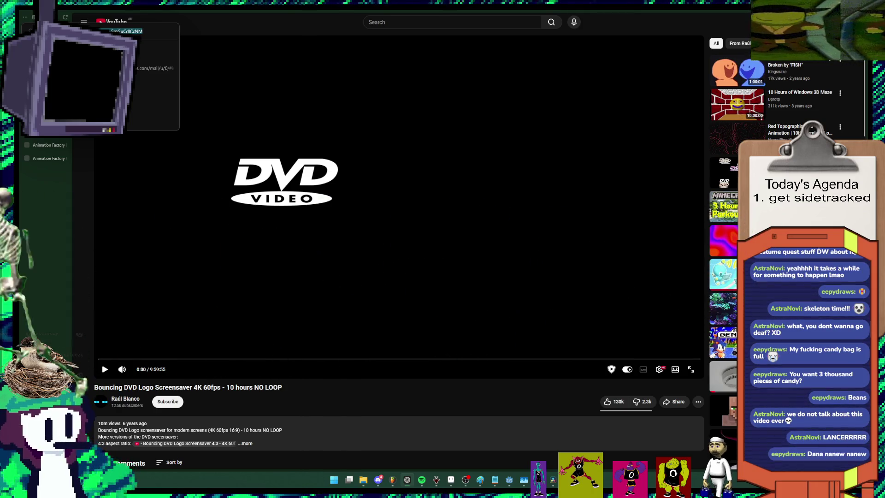
{"action": "key", "text": "Escape"}
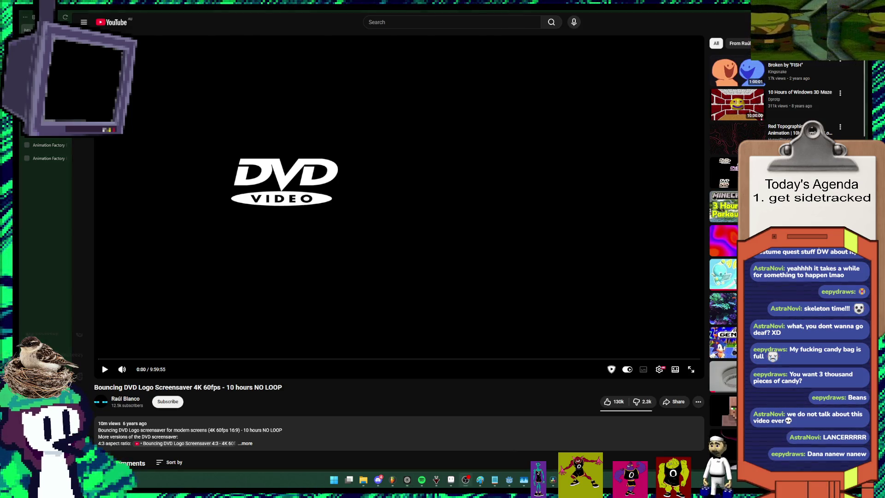
{"action": "scroll", "coordinate": [398, 249], "scroll_direction": "down", "scroll_amount": 3}
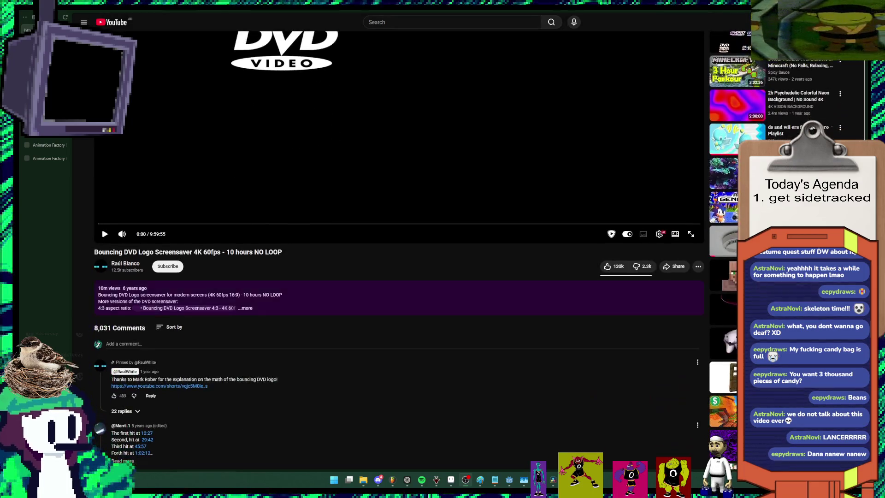
{"action": "scroll", "coordinate": [398, 249], "scroll_direction": "up", "scroll_amount": 2}
{"action": "scroll", "coordinate": [399, 249], "scroll_direction": "down", "scroll_amount": 2}
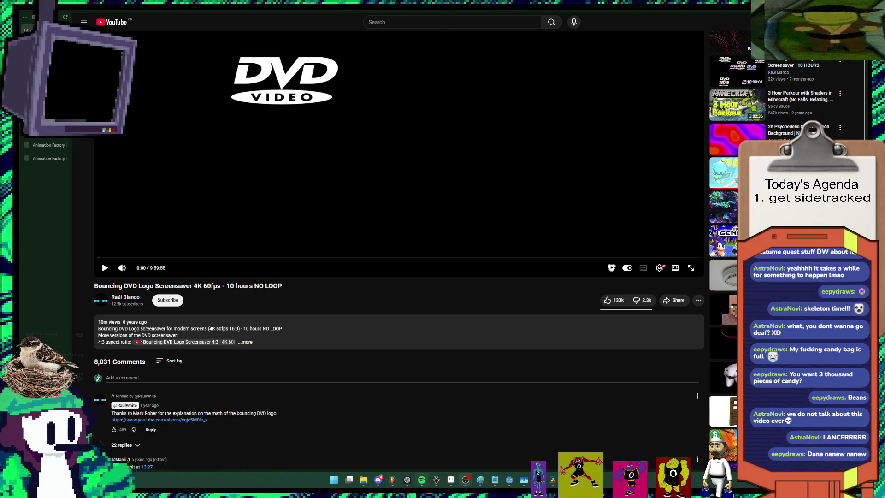
Step: Switch to the Animation Factory clipart tab and open a clipart link in a new tab
{"action": "key", "text": "ctrl+Tab"}
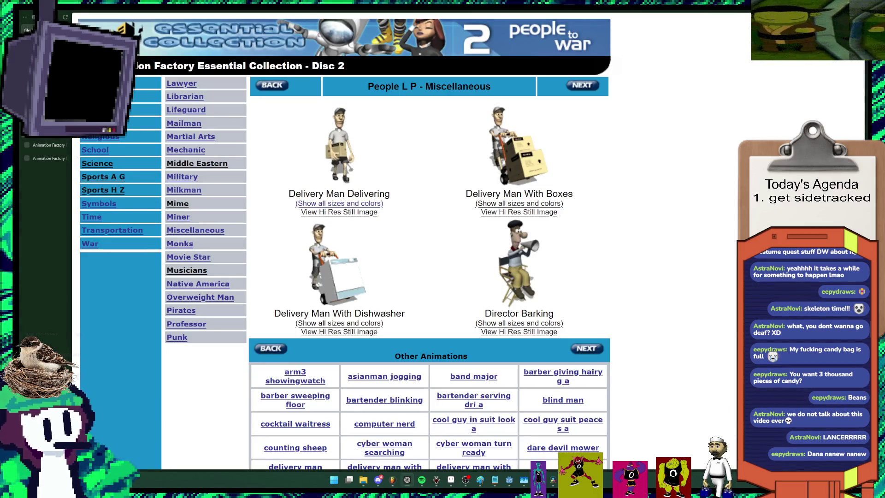
{"action": "key", "text": "ctrl+Tab"}
{"action": "key", "text": "ctrl+Tab"}
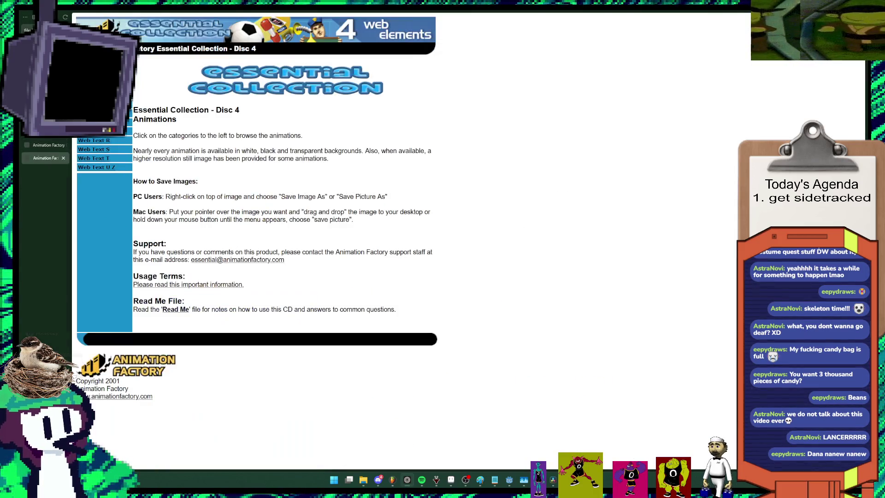
{"action": "key", "text": "ctrl+Tab"}
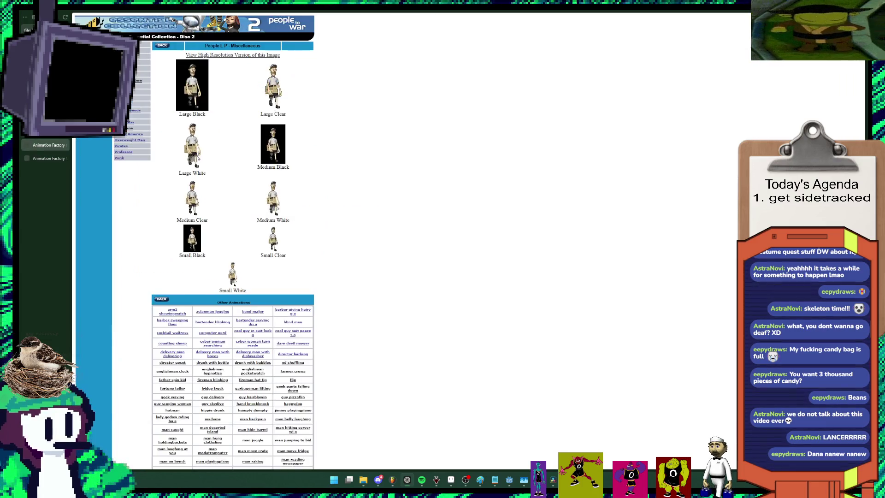
{"action": "mouse_move", "coordinate": [363, 479]}
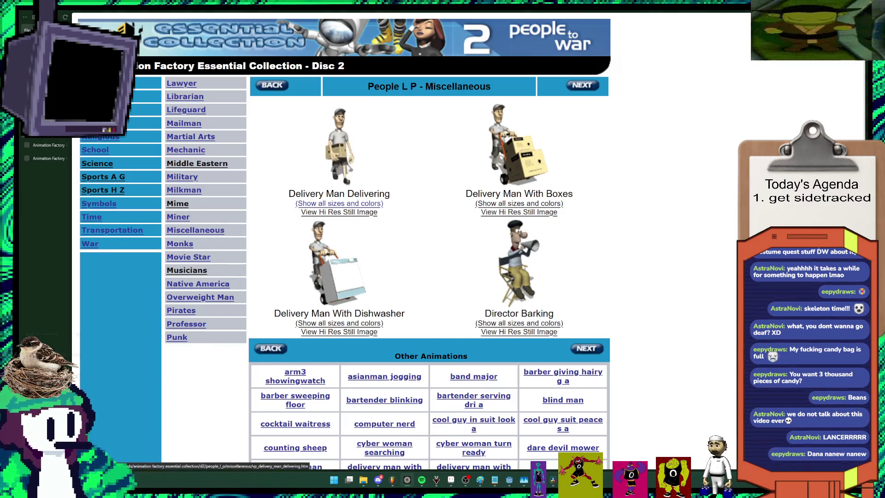
{"action": "scroll", "coordinate": [369, 144], "scroll_direction": "down", "scroll_amount": 3}
{"action": "scroll", "coordinate": [369, 143], "scroll_direction": "up", "scroll_amount": 3}
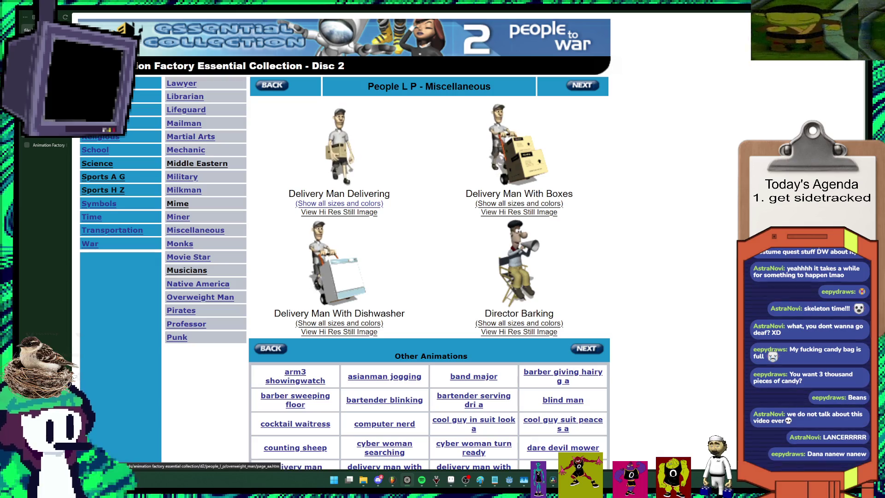
{"action": "middle_click", "coordinate": [487, 203]}
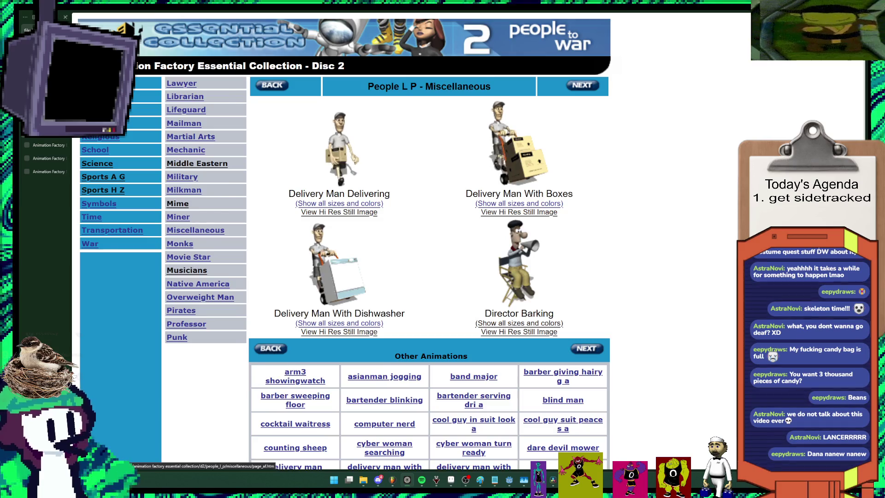
Step: Page through Miscellaneous clipart to the Father Spin Kid, Fireman and Flip set, adjusting zoom
{"action": "key", "text": "ctrl+minus"}
{"action": "key", "text": "ctrl+minus"}
{"action": "key", "text": "ctrl+minus"}
{"action": "key", "text": "ctrl+plus"}
{"action": "key", "text": "ctrl+plus"}
{"action": "key", "text": "ctrl+plus"}
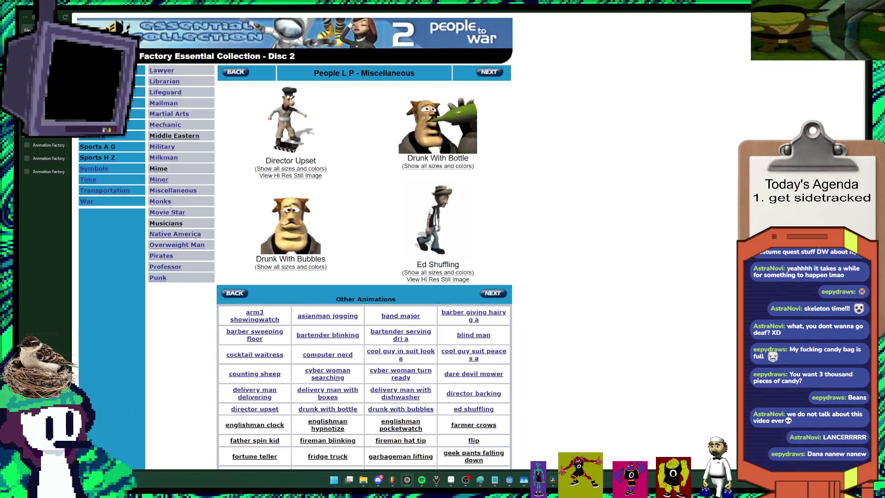
{"action": "key", "text": "ctrl+plus"}
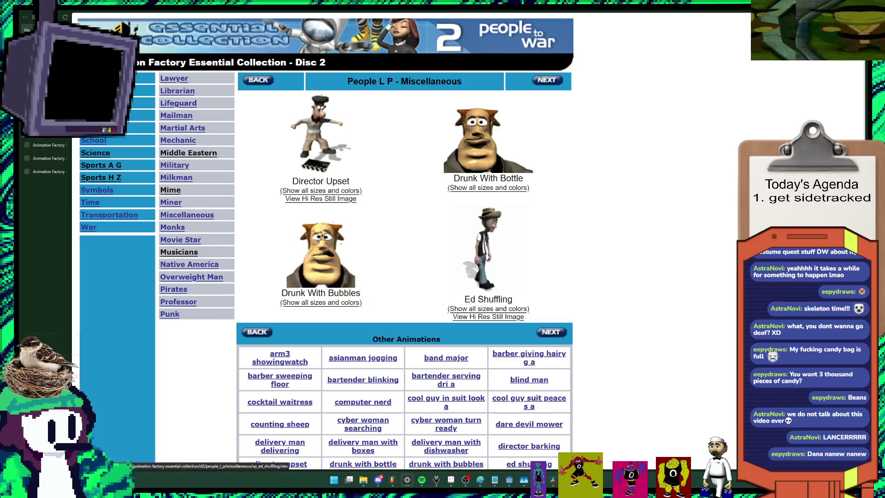
{"action": "key", "text": "ctrl+minus"}
{"action": "key", "text": "ctrl+minus"}
{"action": "key", "text": "ctrl+minus"}
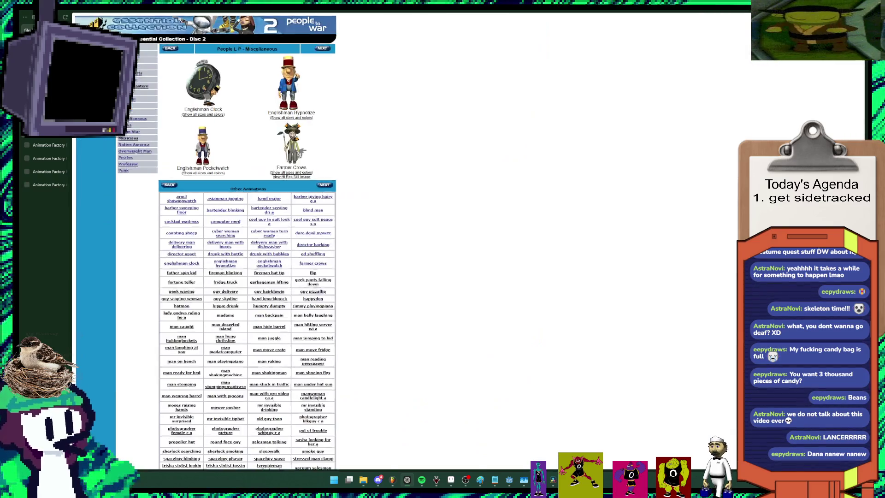
{"action": "key", "text": "ctrl+plus"}
{"action": "key", "text": "ctrl+plus"}
{"action": "key", "text": "ctrl+plus"}
{"action": "key", "text": "ctrl+plus"}
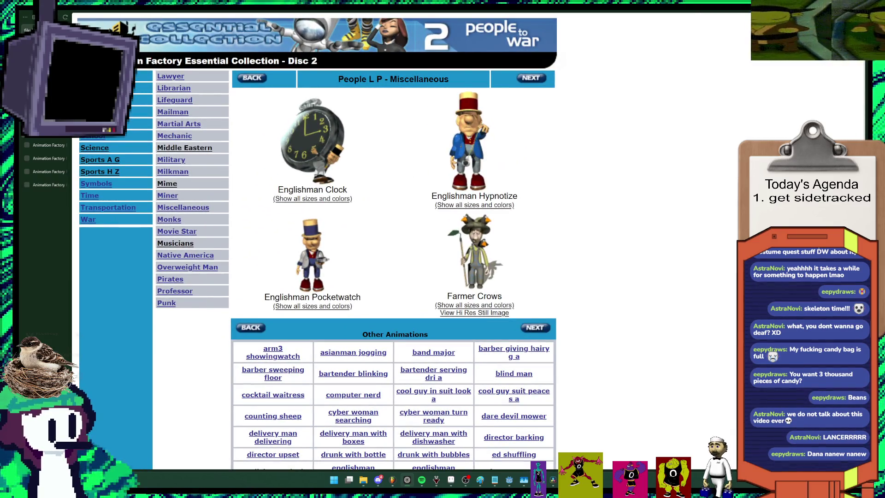
{"action": "key", "text": "ctrl+minus"}
{"action": "key", "text": "ctrl+minus"}
{"action": "key", "text": "ctrl+minus"}
{"action": "key", "text": "ctrl+plus"}
{"action": "key", "text": "ctrl+plus"}
{"action": "key", "text": "ctrl+plus"}
{"action": "key", "text": "ctrl+plus"}
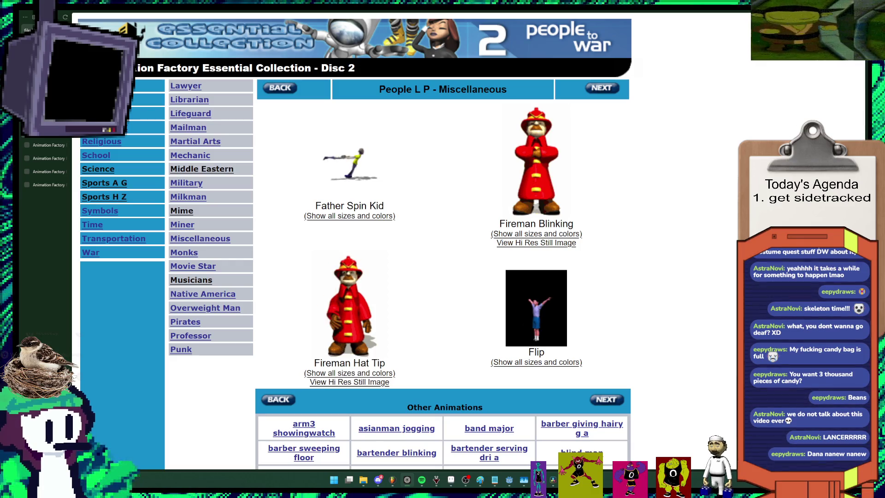
Step: Enlarge the Father Spin Kid variants page and view one variant as a standalone image
{"action": "left_click", "coordinate": [350, 215]}
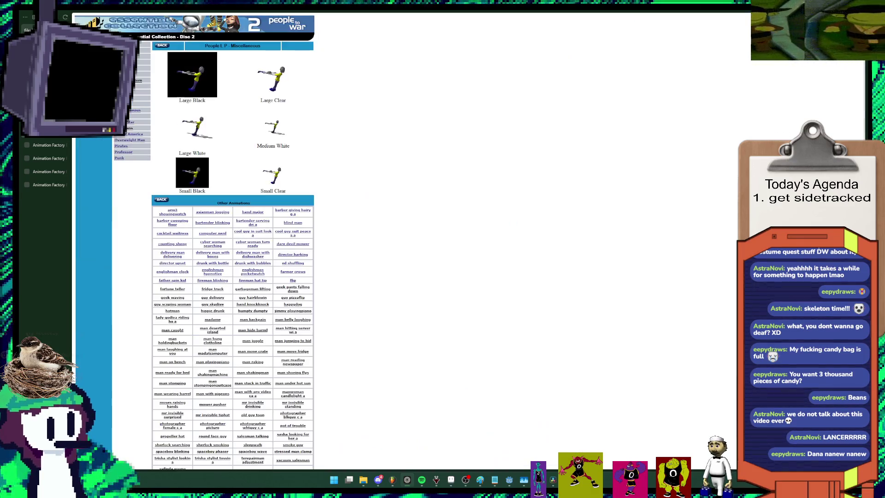
{"action": "key", "text": "ctrl+plus"}
{"action": "key", "text": "ctrl+plus"}
{"action": "key", "text": "ctrl+plus"}
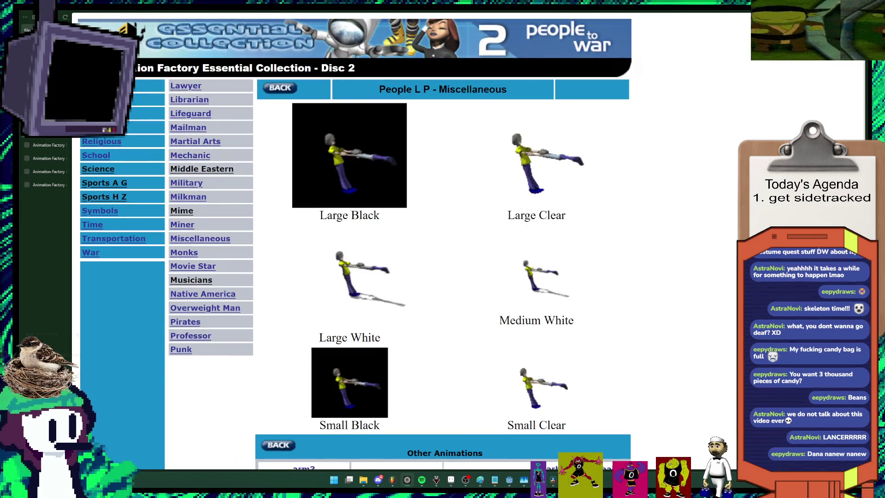
{"action": "left_click", "coordinate": [537, 276]}
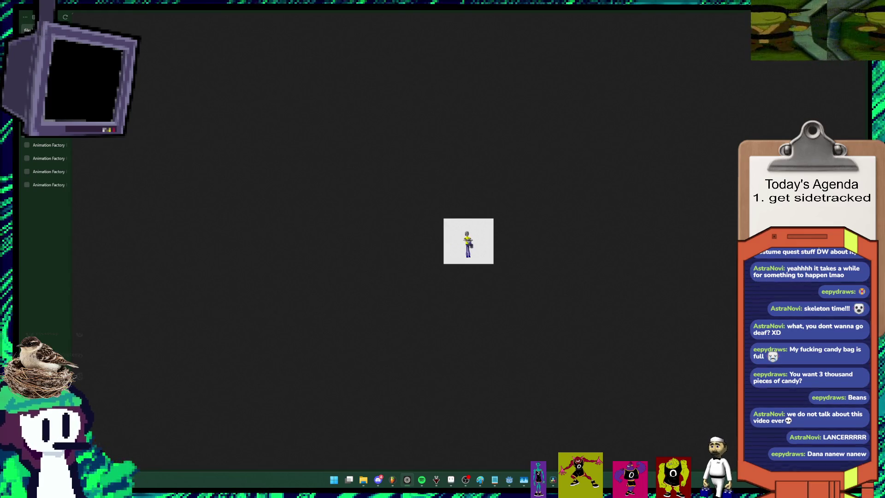
{"action": "right_click", "coordinate": [496, 235]}
{"action": "right_click", "coordinate": [482, 237]}
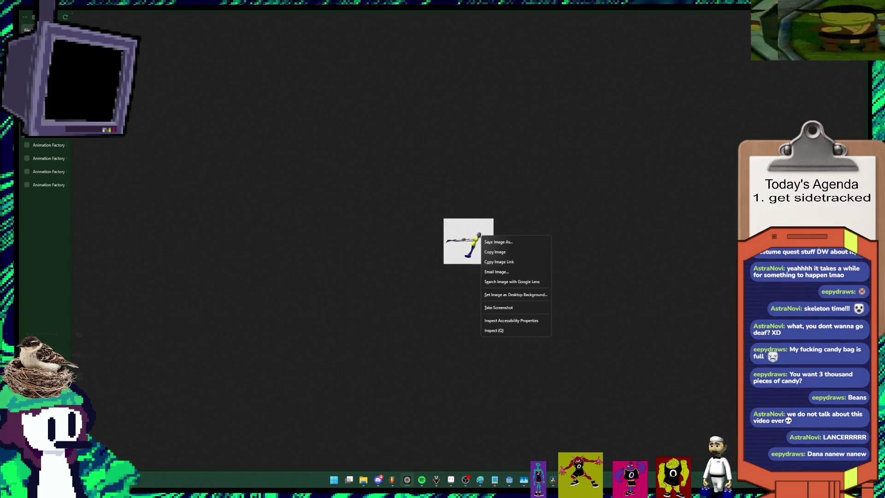
{"action": "key", "text": "Escape"}
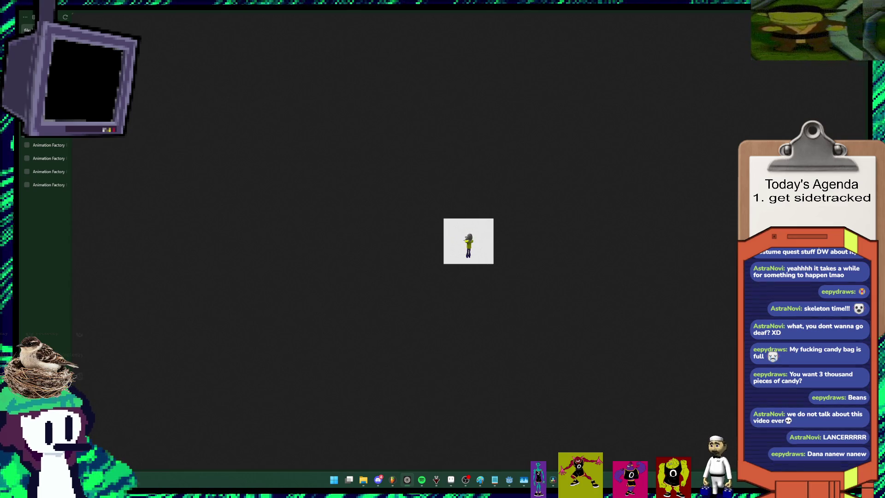
{"action": "key", "text": "Return"}
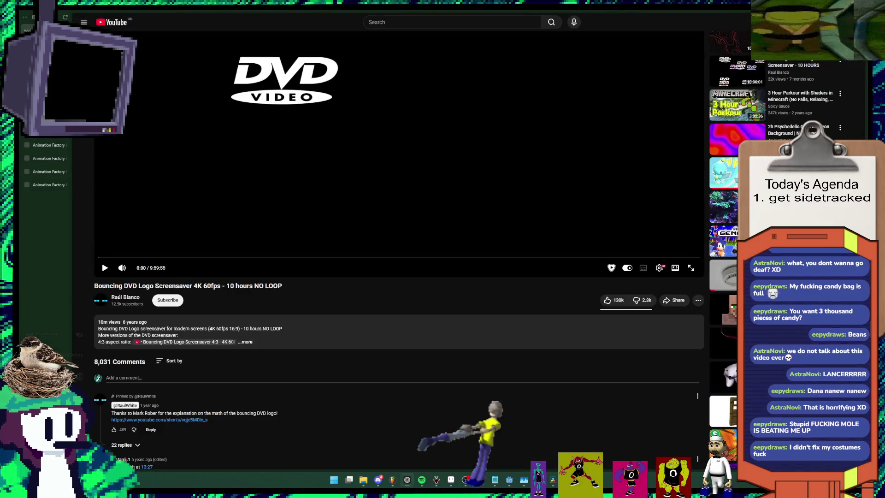
Step: Visit the Military and Milkman clipart categories enlarged, then return to Military
{"action": "left_click", "coordinate": [49, 144]}
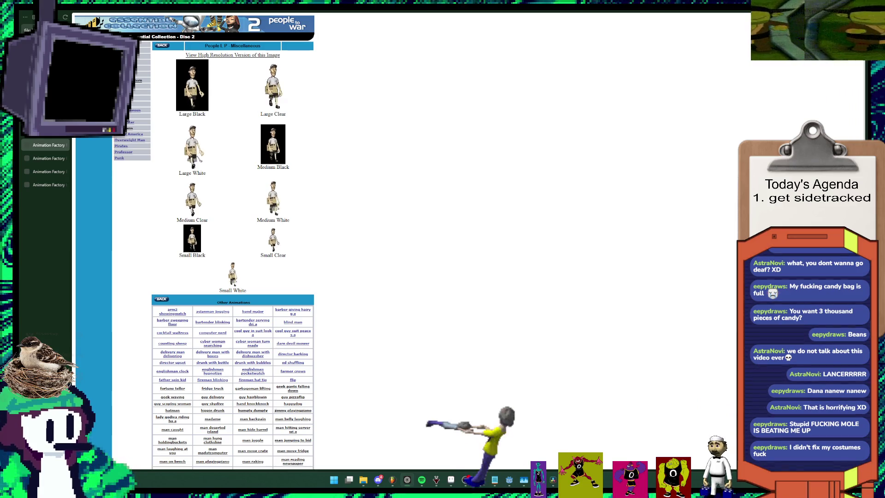
{"action": "left_click", "coordinate": [162, 45]}
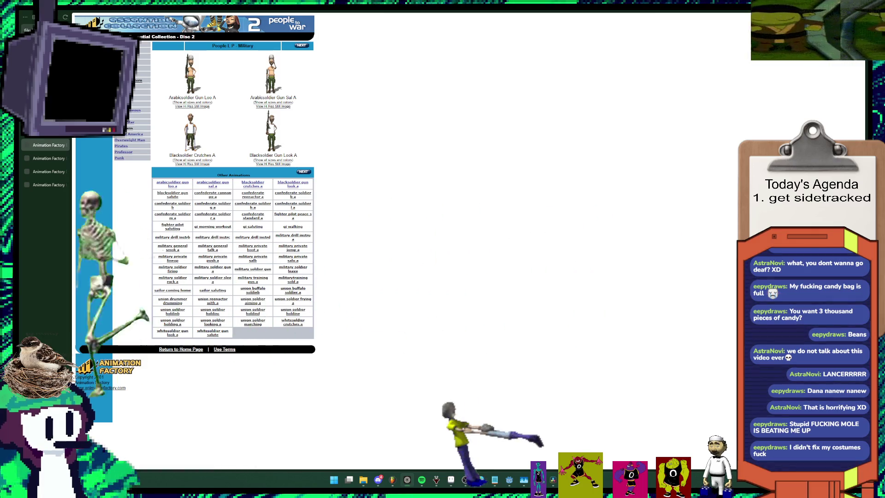
{"action": "left_click", "coordinate": [121, 91]}
{"action": "key", "text": "ctrl+0"}
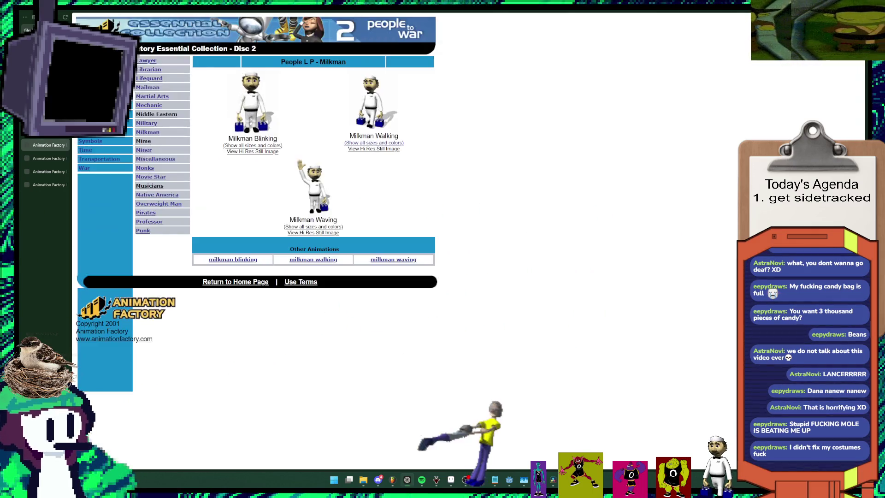
{"action": "key", "text": "ctrl+plus"}
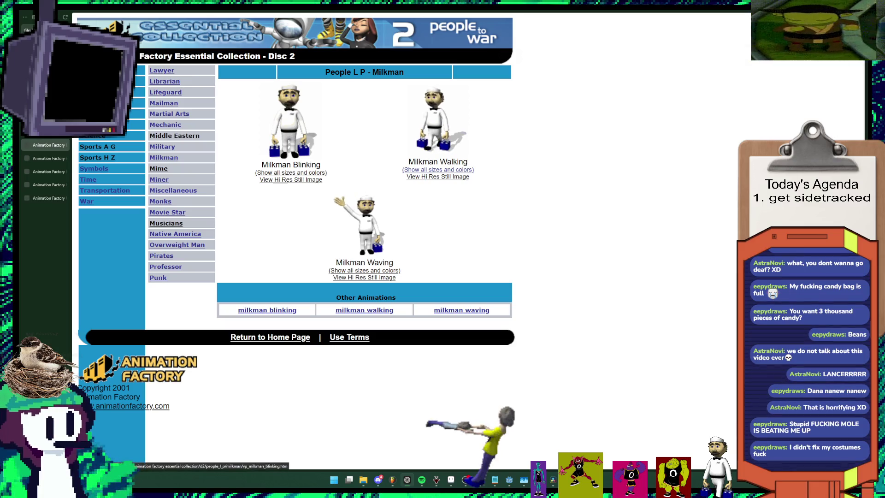
{"action": "key", "text": "alt+Left"}
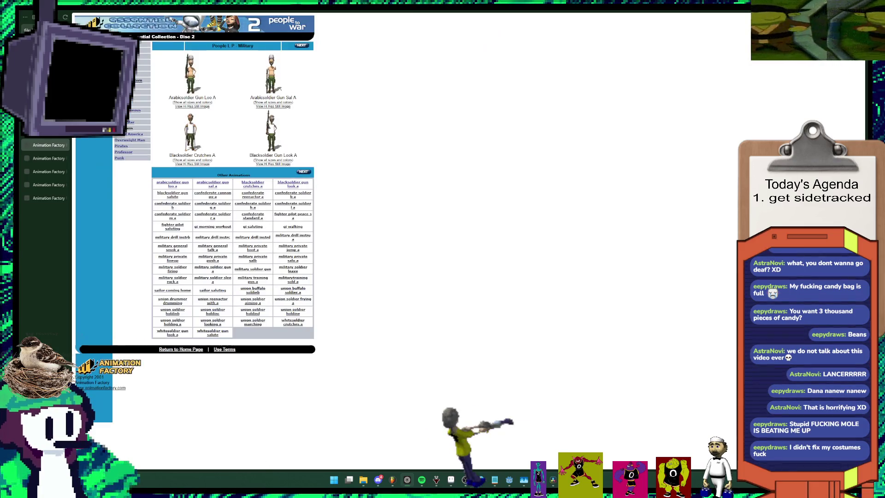
Step: Browse the Musicians and Pirates animation pages, zoomed in
{"action": "left_click", "coordinate": [130, 128]}
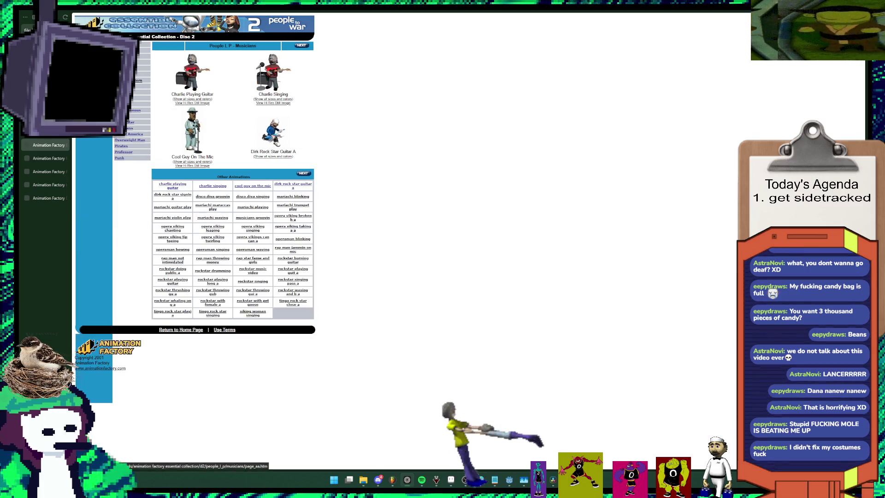
{"action": "key", "text": "ctrl+plus"}
{"action": "key", "text": "ctrl+plus"}
{"action": "key", "text": "ctrl+plus"}
{"action": "key", "text": "ctrl+plus"}
{"action": "key", "text": "ctrl+plus"}
{"action": "key", "text": "ctrl+plus"}
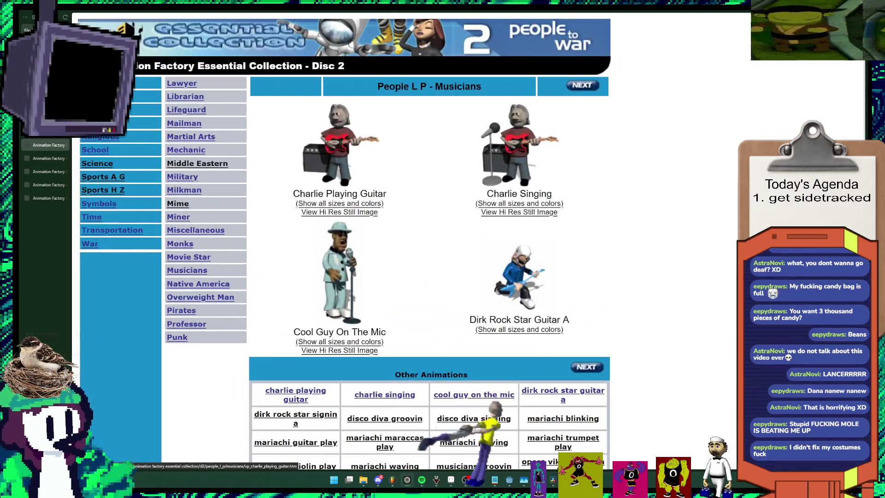
{"action": "left_click", "coordinate": [582, 85]}
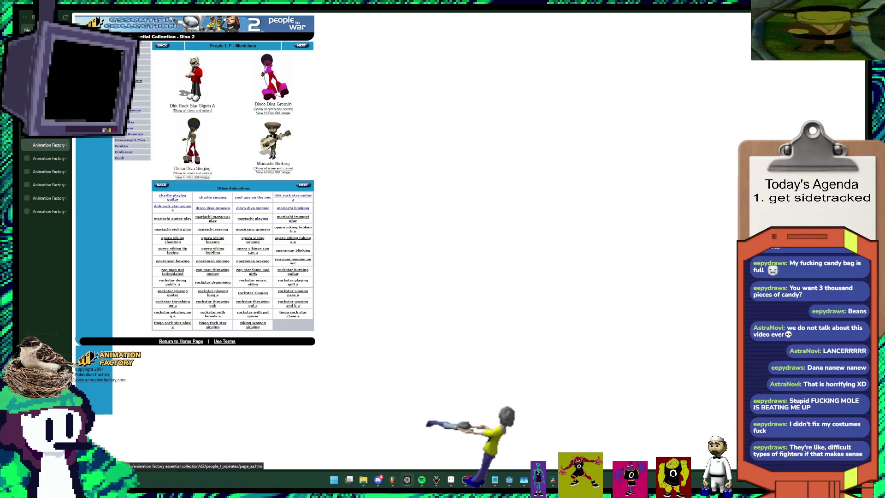
{"action": "left_click", "coordinate": [121, 145]}
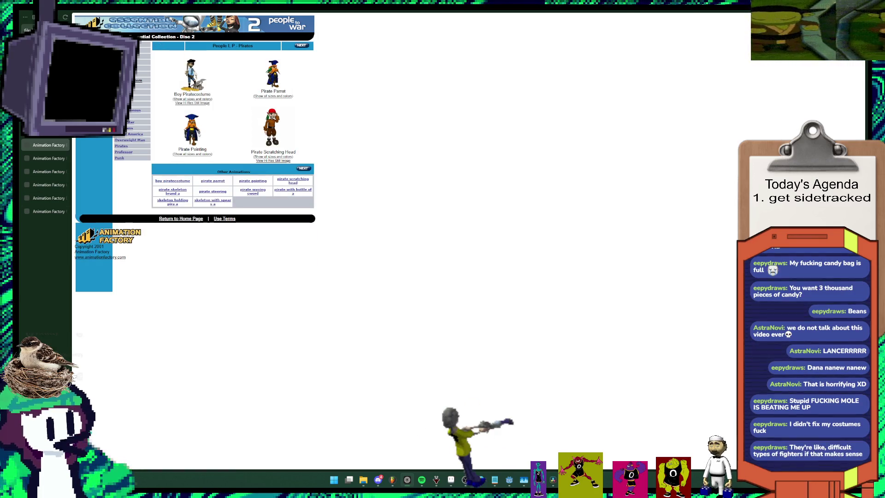
{"action": "key", "text": "ctrl+plus"}
{"action": "key", "text": "ctrl+plus"}
{"action": "key", "text": "ctrl+plus"}
{"action": "key", "text": "ctrl+plus"}
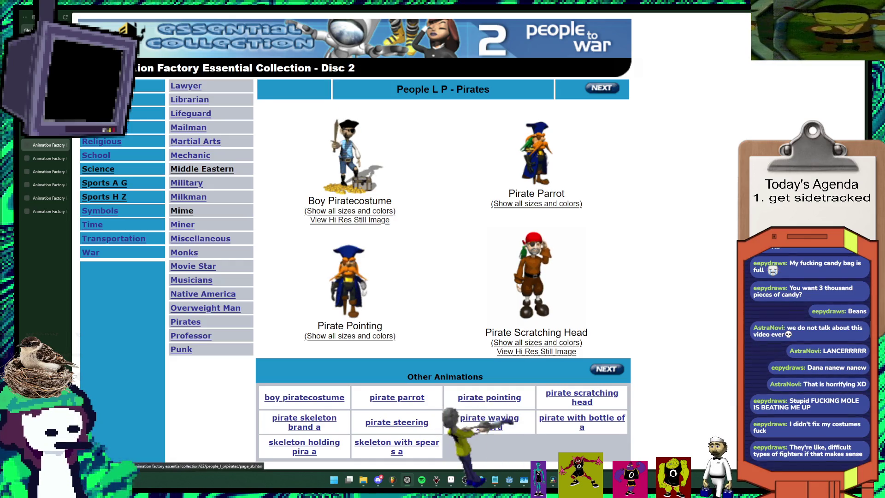
{"action": "left_click", "coordinate": [489, 417]}
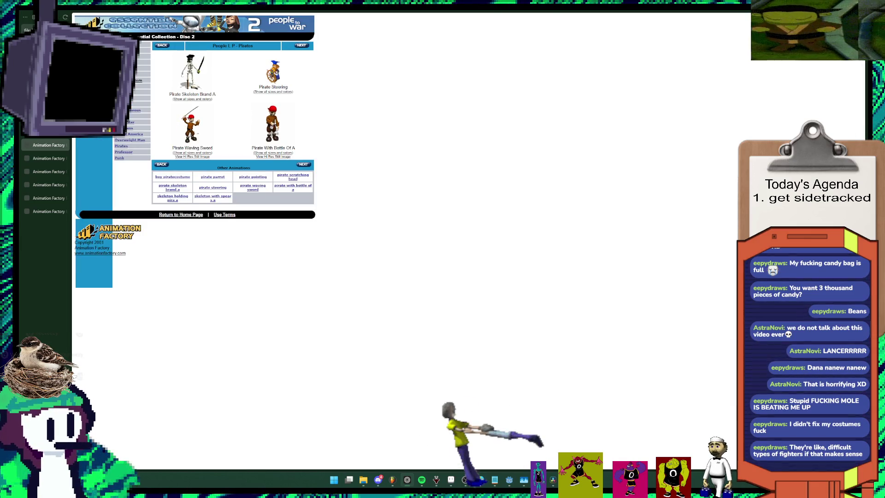
{"action": "left_click", "coordinate": [302, 45]}
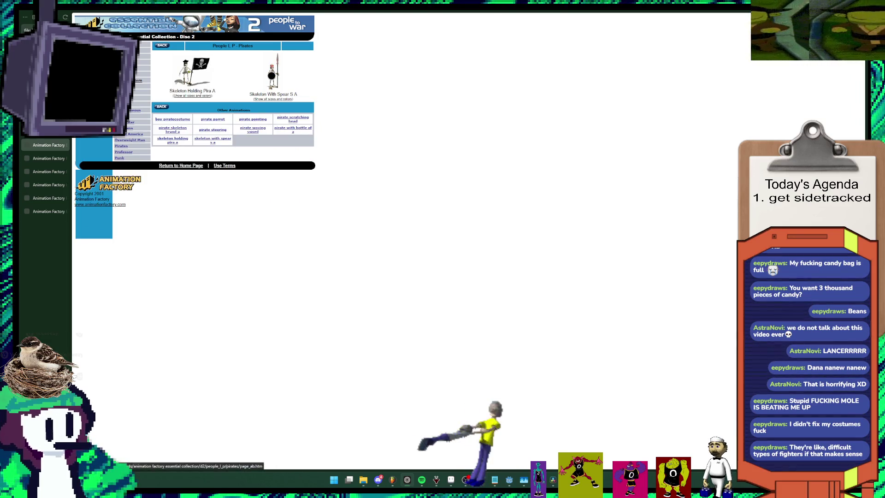
Step: Move on to the Reporter page and open one Tv Reporter GIF on its own
{"action": "key", "text": "ctrl+plus"}
{"action": "key", "text": "ctrl+plus"}
{"action": "key", "text": "ctrl+plus"}
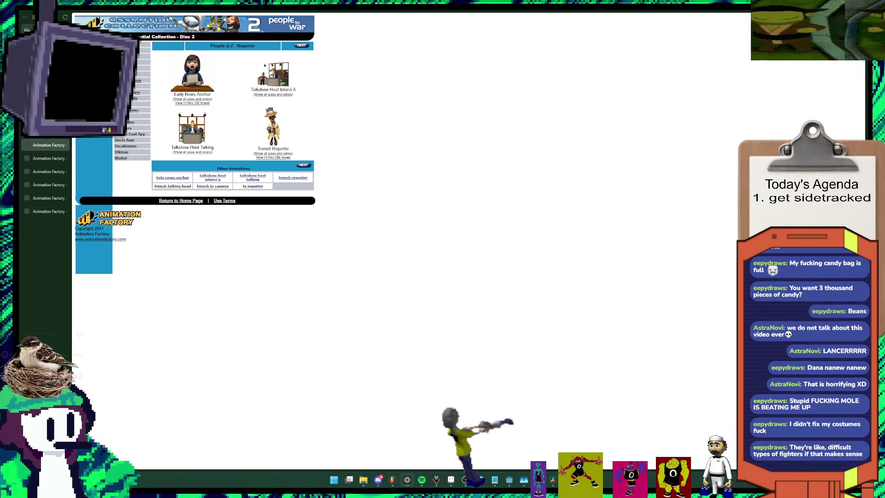
{"action": "left_click", "coordinate": [302, 45]}
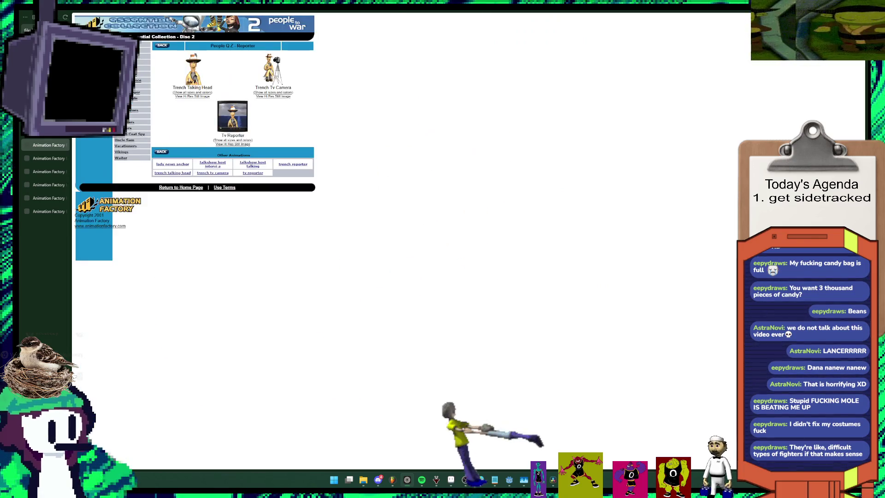
{"action": "key", "text": "ctrl+plus"}
{"action": "key", "text": "ctrl+plus"}
{"action": "key", "text": "ctrl+plus"}
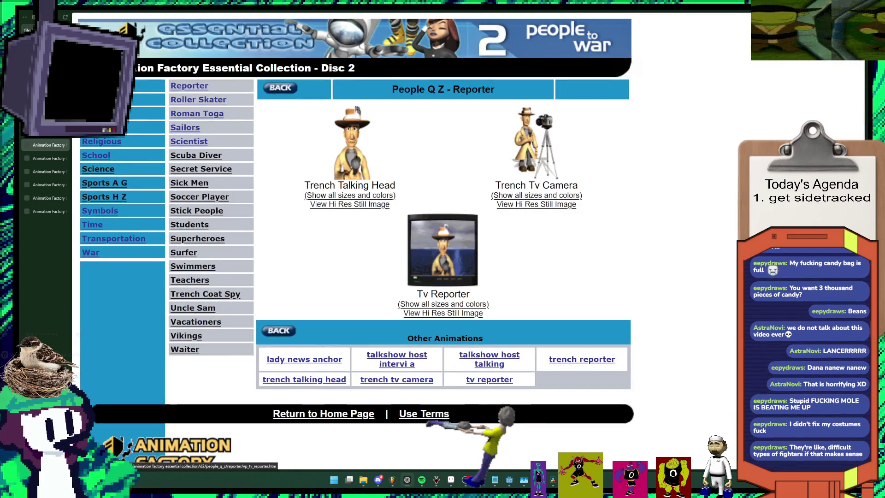
{"action": "left_click", "coordinate": [443, 304]}
{"action": "left_click", "coordinate": [273, 81]}
Step: Save the Tv Reporter image as tv_reporter_lc.gif and drag it out of the downloads list
{"action": "right_click", "coordinate": [468, 244]}
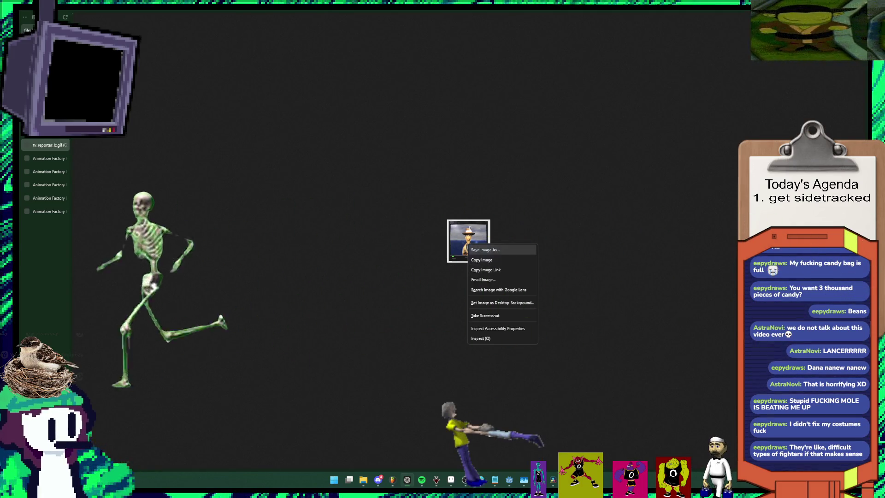
{"action": "left_click", "coordinate": [486, 270]}
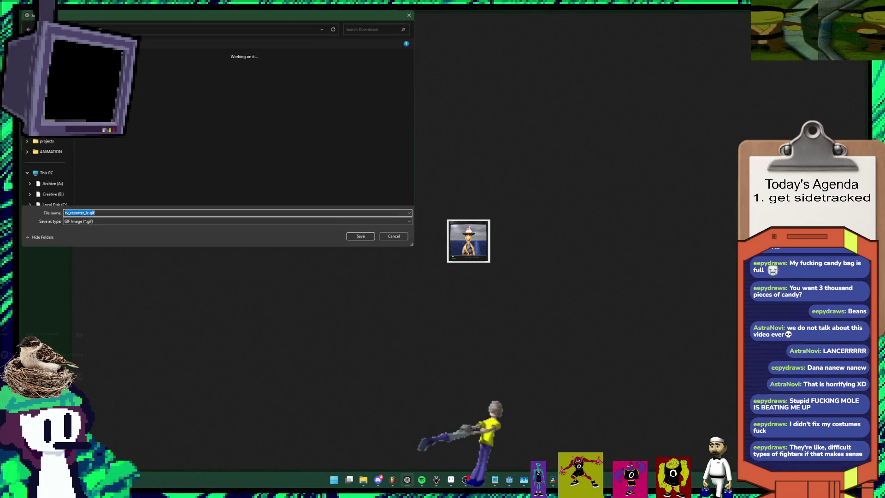
{"action": "key", "text": "Return"}
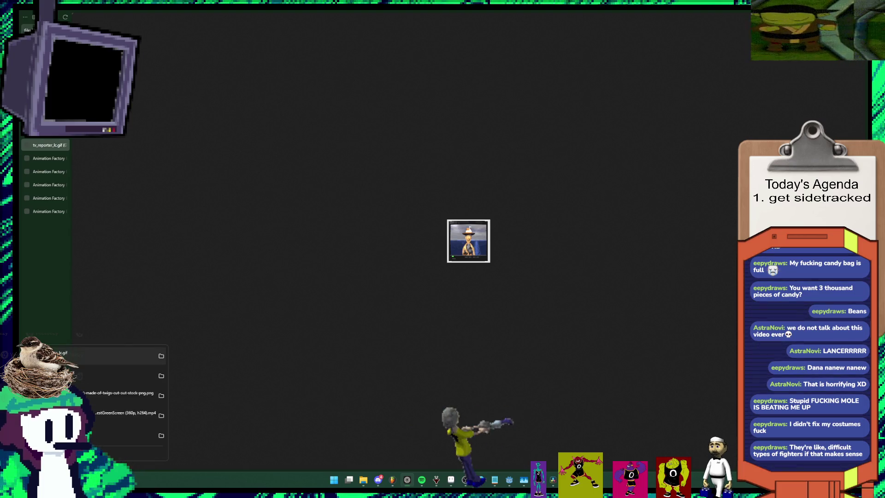
{"action": "left_click_drag", "start_coordinate": [111, 355], "coordinate": [78, 209]}
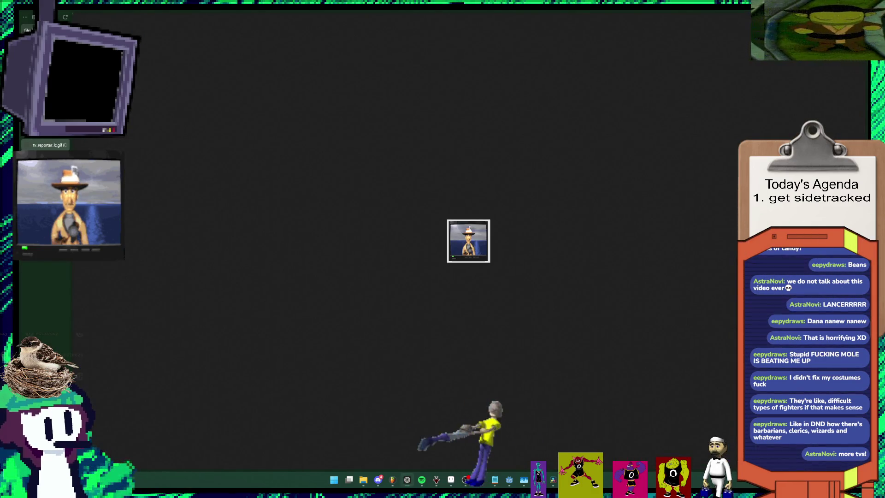
Step: Go back to the Scuba Diver animations and show their next page
{"action": "key", "text": "alt+Left"}
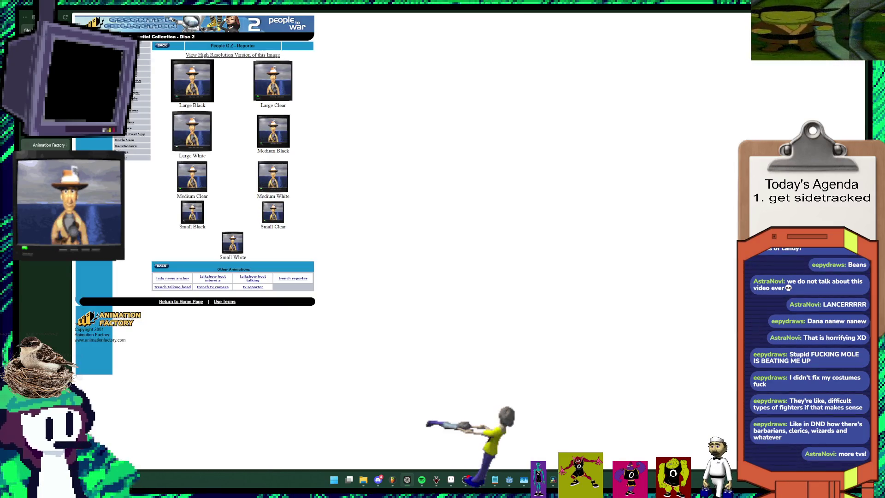
{"action": "key", "text": "alt+Left"}
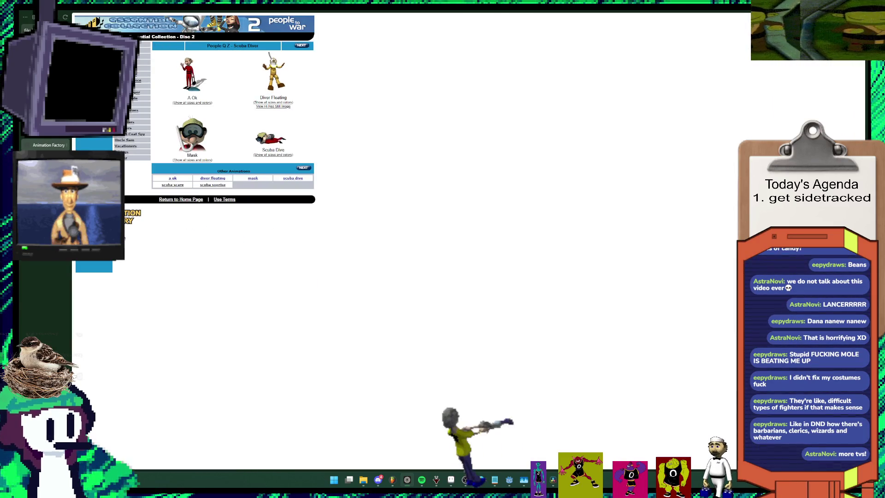
{"action": "left_click", "coordinate": [302, 45]}
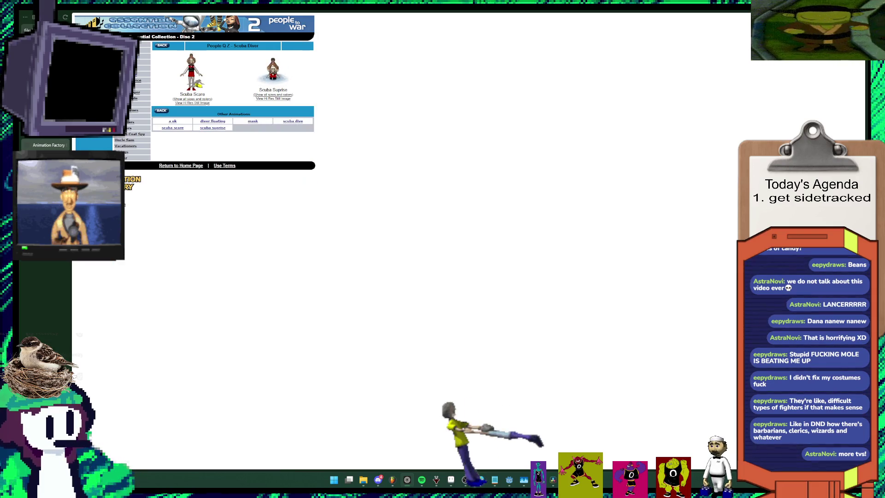
{"action": "key", "text": "ctrl+0"}
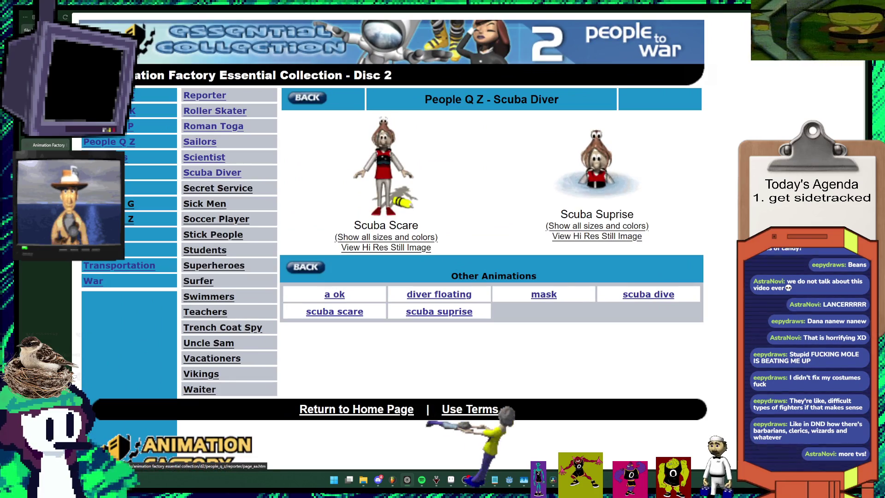
Step: Browse Roller Skater animations, then open the Sailors category's second page
{"action": "left_click", "coordinate": [215, 111]}
{"action": "key", "text": "ctrl+0"}
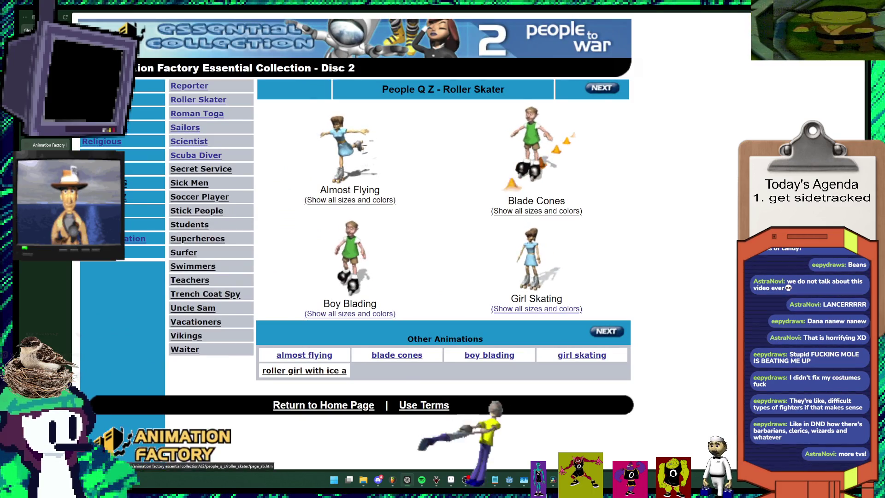
{"action": "left_click", "coordinate": [606, 331]}
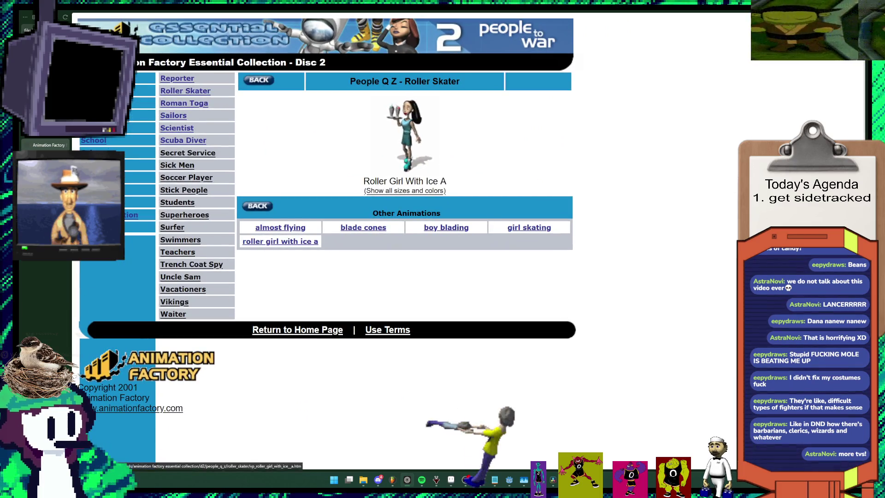
{"action": "left_click", "coordinate": [173, 115]}
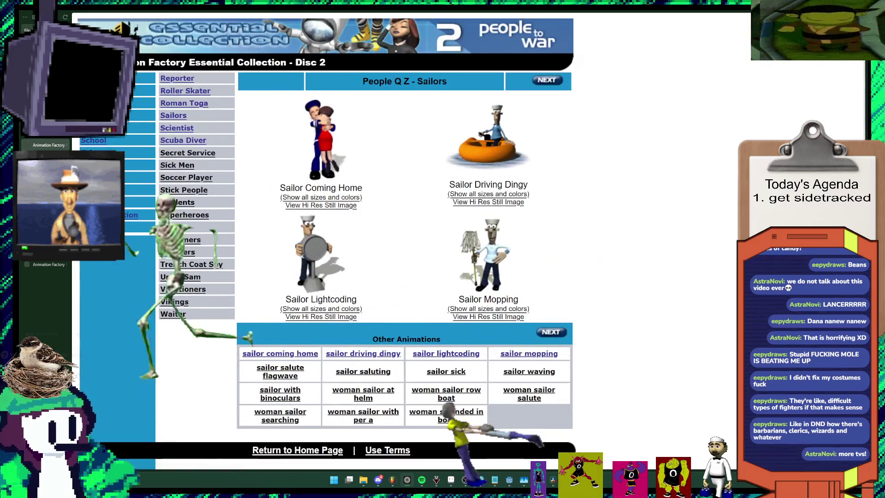
{"action": "left_click", "coordinate": [551, 332]}
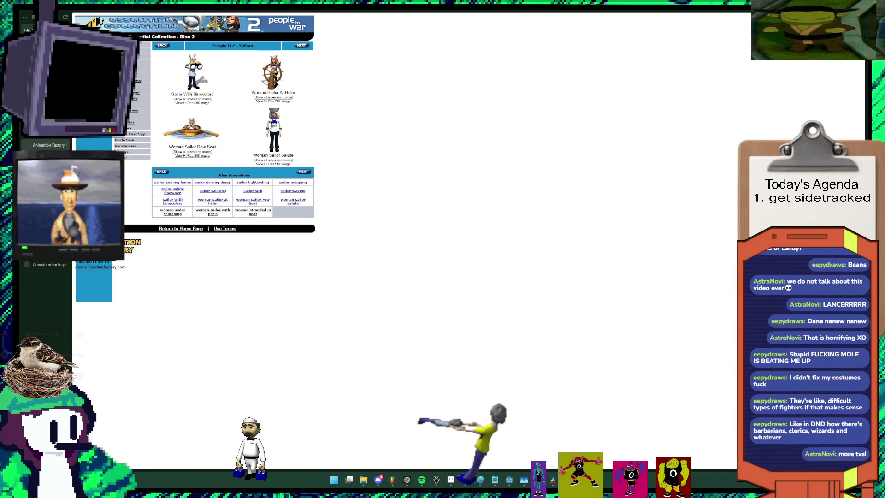
{"action": "key", "text": "super"}
{"action": "type", "text": "steam"}
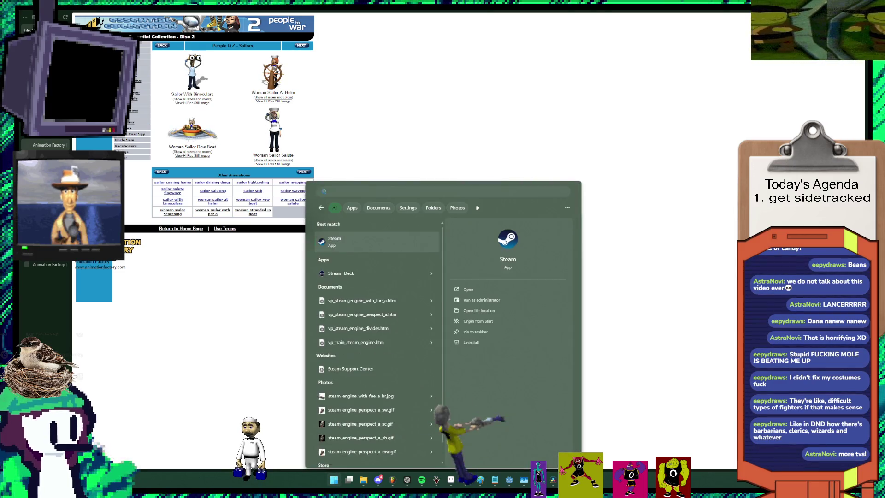
{"action": "key", "text": "Return"}
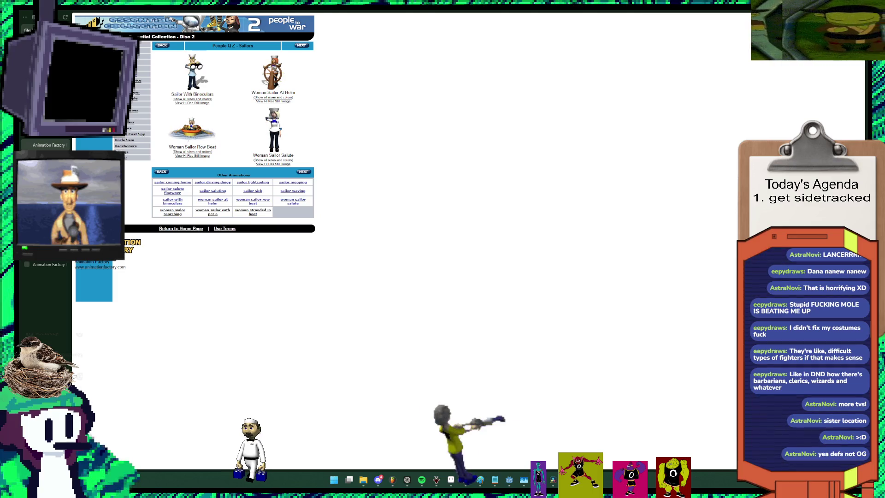
{"action": "key", "text": "alt+Tab"}
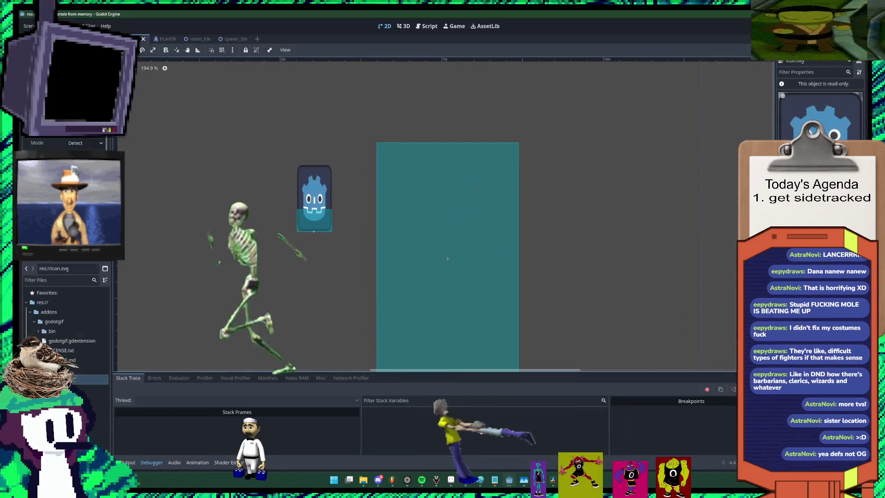
Step: Run the project with F5 and steer the player into the teal block
{"action": "key", "text": "F5"}
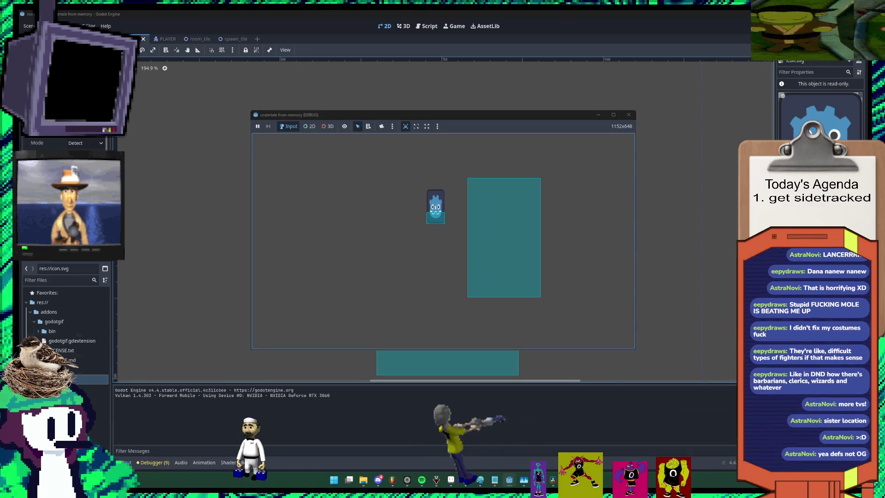
{"action": "key", "text": "Left"}
{"action": "key", "text": "Up"}
{"action": "key", "text": "Right"}
{"action": "key", "text": "Left"}
{"action": "key", "text": "Down"}
{"action": "key", "text": "Right"}
{"action": "key", "text": "Left"}
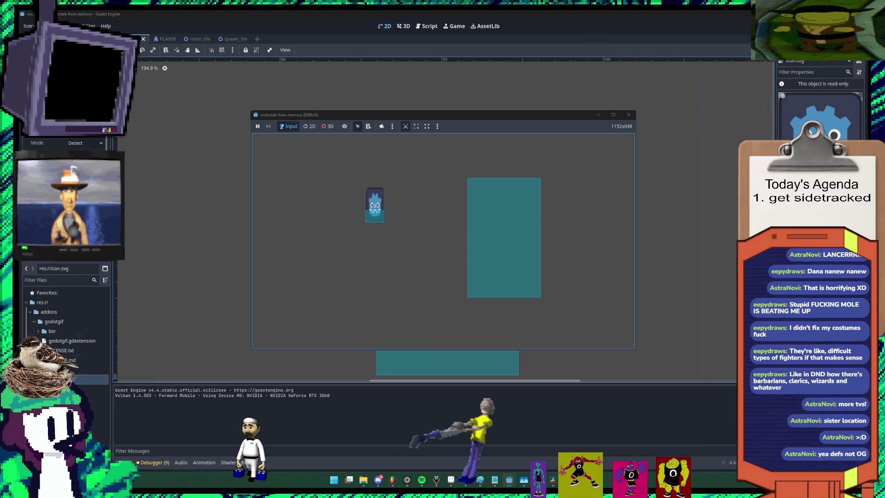
{"action": "key", "text": "Right"}
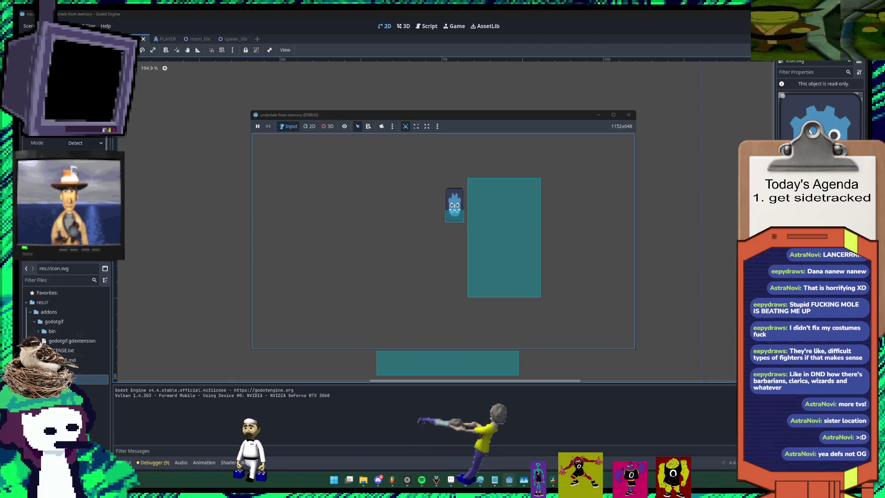
Step: Move the player out and back down to trigger another room change
{"action": "key", "text": "Right"}
{"action": "key", "text": "Up"}
{"action": "key", "text": "Left"}
{"action": "key", "text": "Left"}
{"action": "key", "text": "Down"}
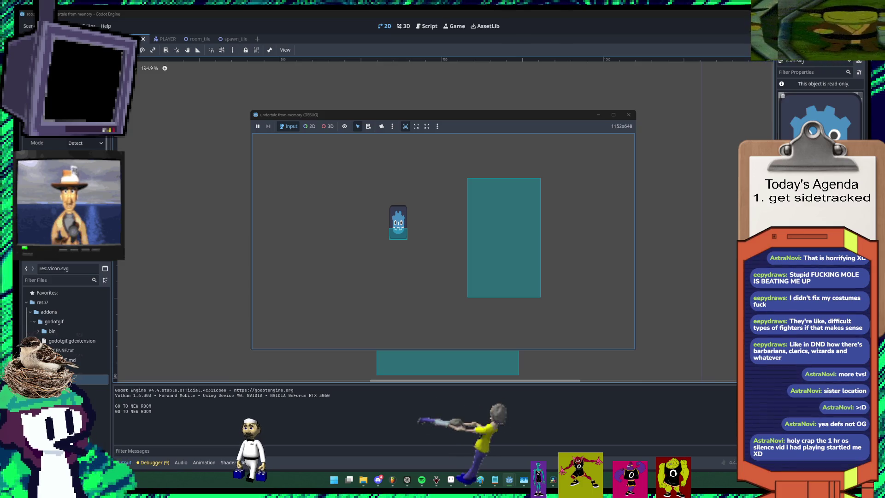
{"action": "key", "text": "Down"}
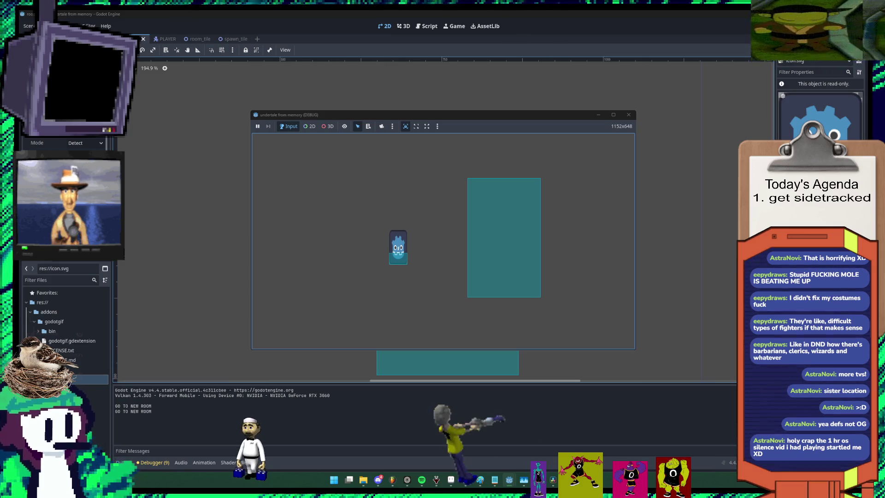
Step: Switch over to the YouTube dodgeball silence video and pause it
{"action": "key", "text": "alt+Tab"}
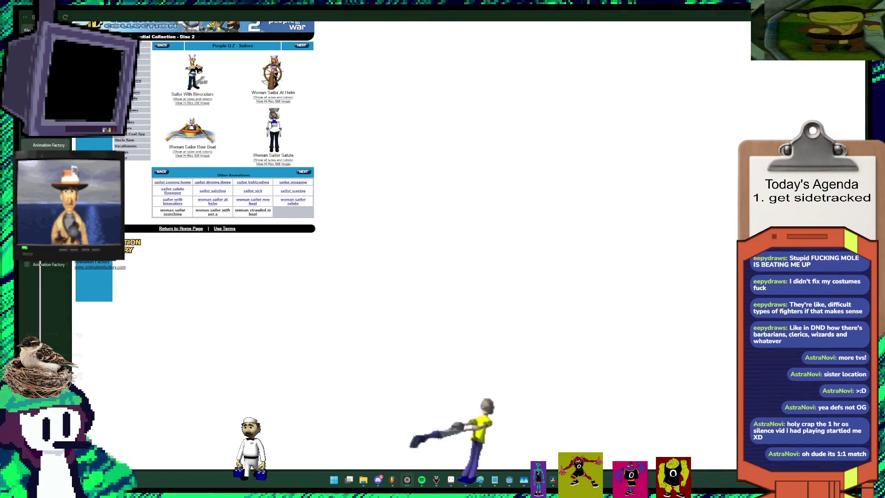
{"action": "key", "text": "alt+Tab"}
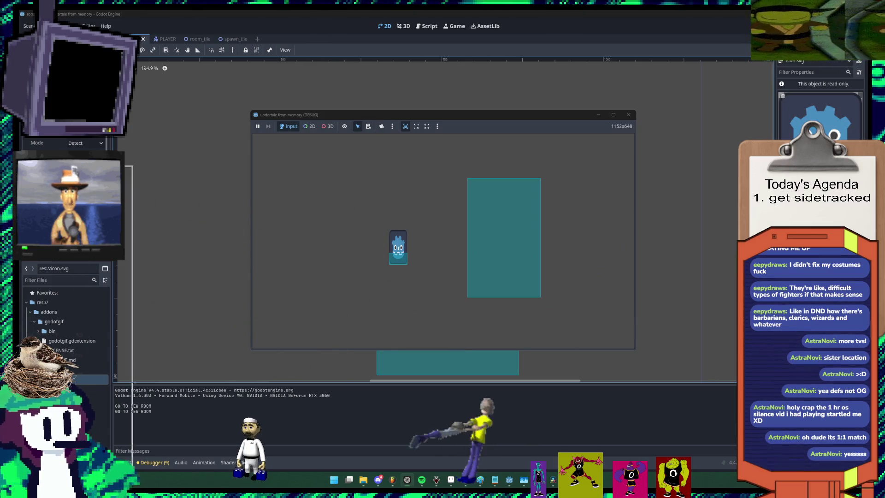
{"action": "key", "text": "alt+Tab"}
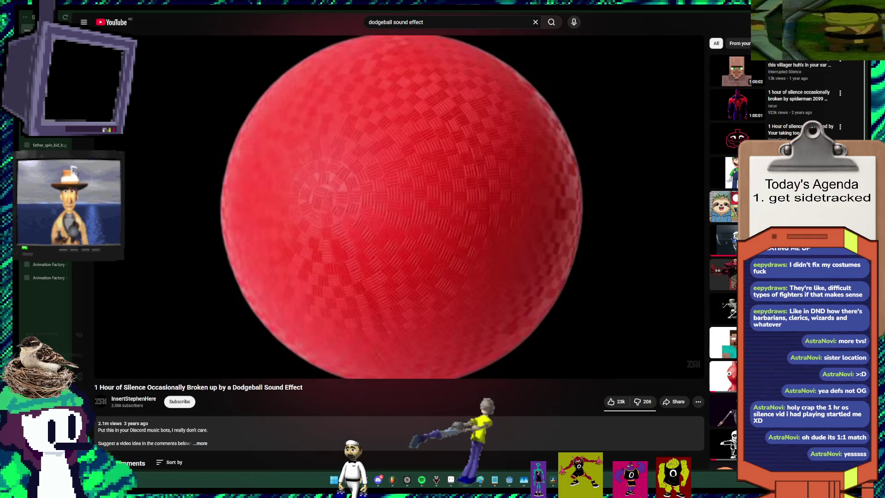
{"action": "key", "text": "space"}
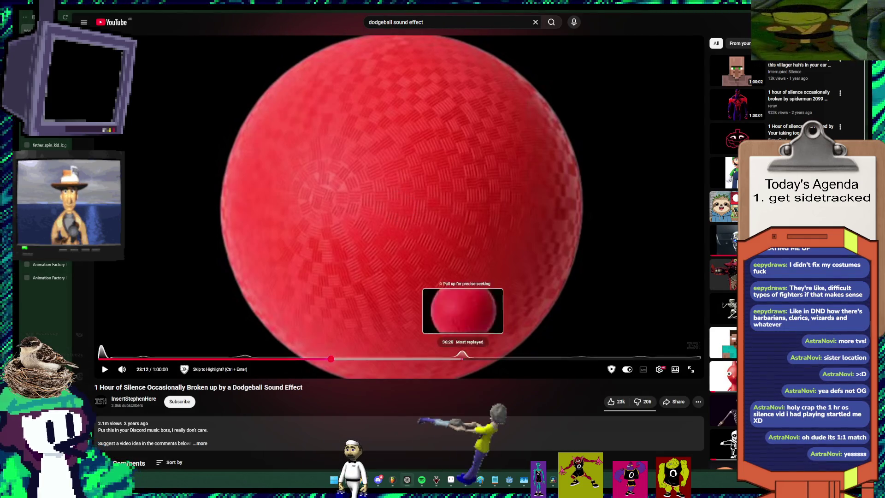
Step: Seek the dodgeball video ahead to about 35:31, then to 36:04
{"action": "left_click", "coordinate": [454, 358]}
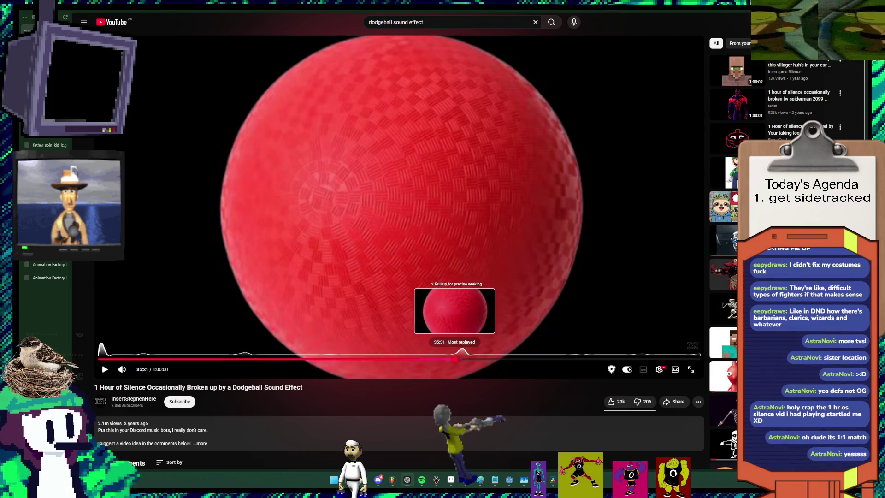
{"action": "left_click_drag", "start_coordinate": [454, 358], "coordinate": [453, 357]}
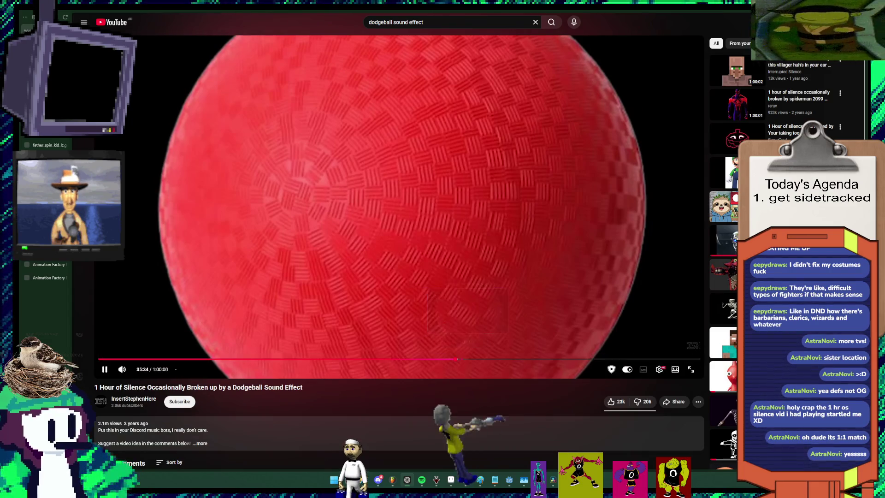
{"action": "left_click", "coordinate": [460, 358]}
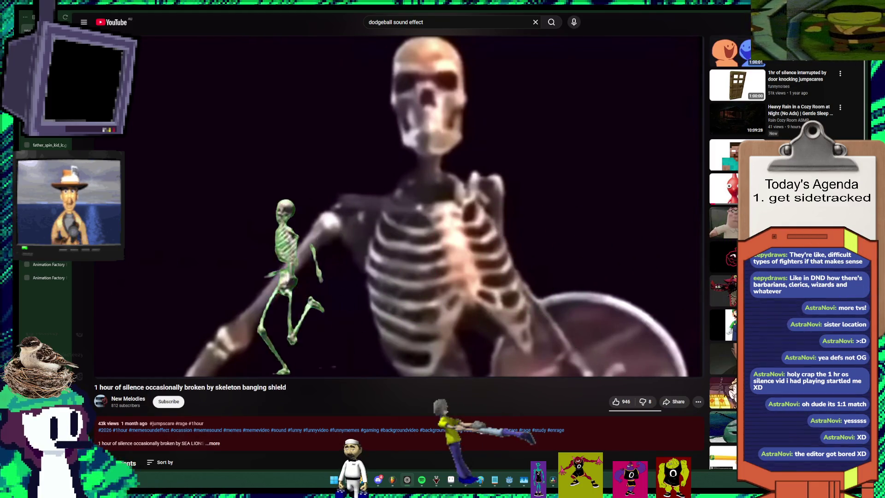
Step: Scroll the skeleton video page down to the comments and back
{"action": "scroll", "coordinate": [398, 207], "scroll_direction": "down", "scroll_amount": 1}
{"action": "scroll", "coordinate": [399, 208], "scroll_direction": "down", "scroll_amount": 1}
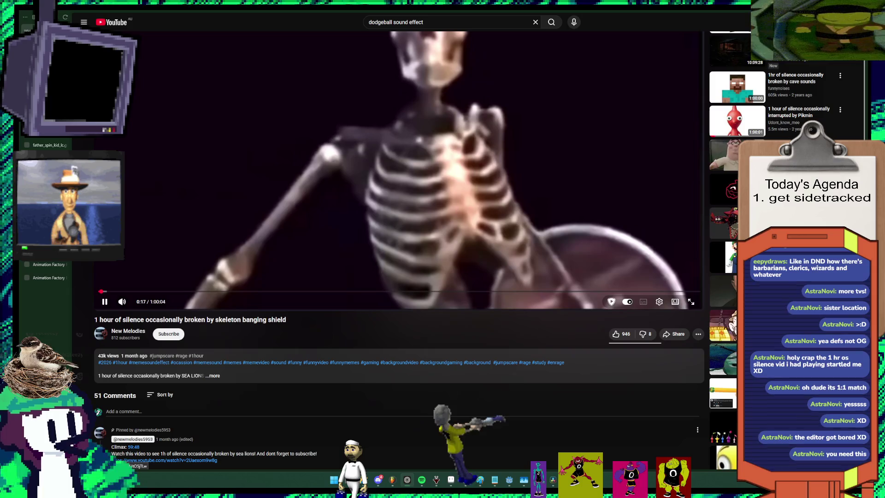
{"action": "scroll", "coordinate": [399, 207], "scroll_direction": "up", "scroll_amount": 2}
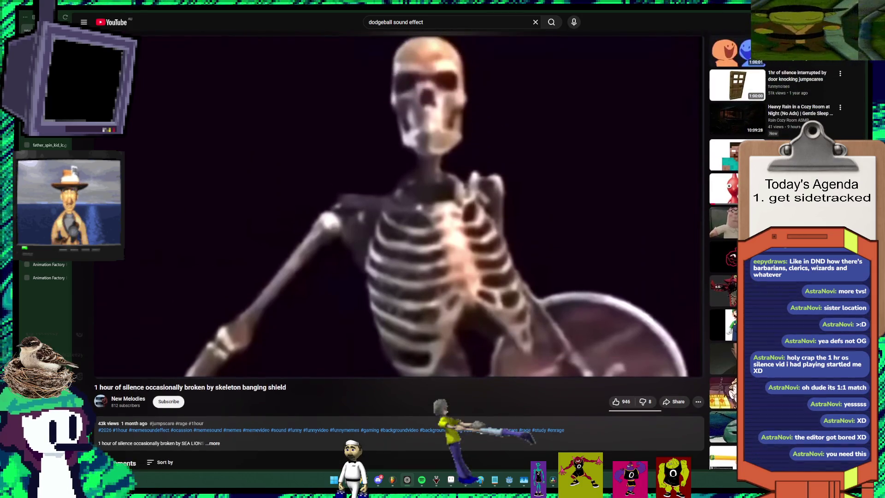
{"action": "scroll", "coordinate": [399, 207], "scroll_direction": "down", "scroll_amount": 2}
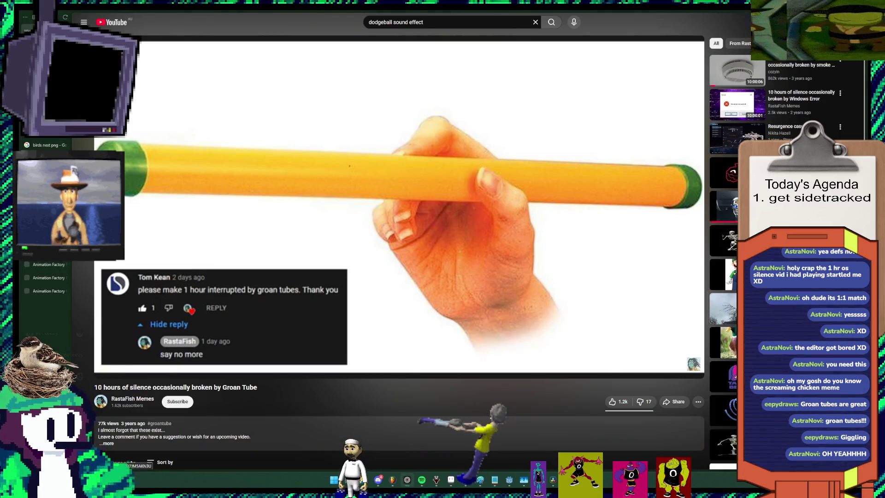
Step: Close the Groan Tube tab to reach the chicken screaming video, then bring Notepad forward
{"action": "key", "text": "ctrl+w"}
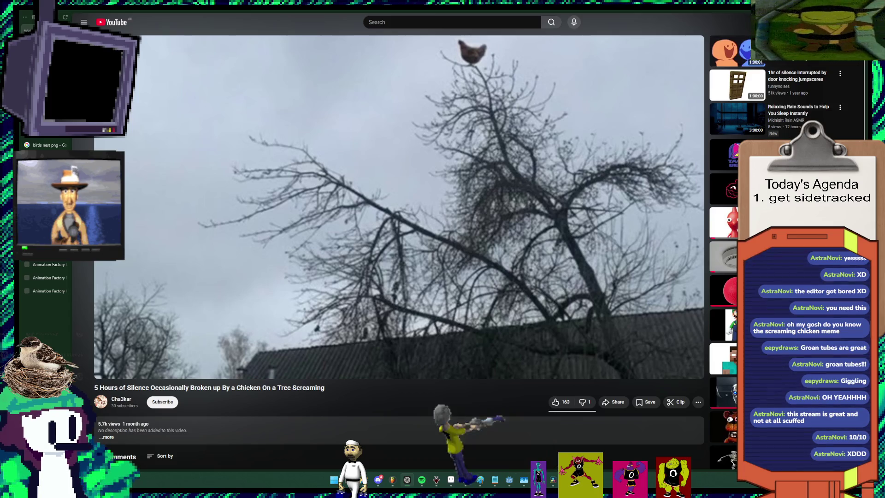
{"action": "mouse_move", "coordinate": [377, 479]}
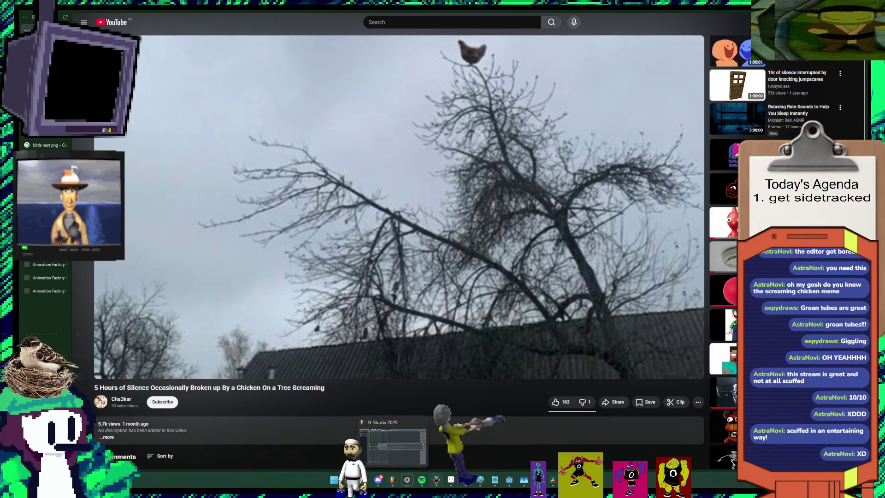
{"action": "mouse_move", "coordinate": [436, 479]}
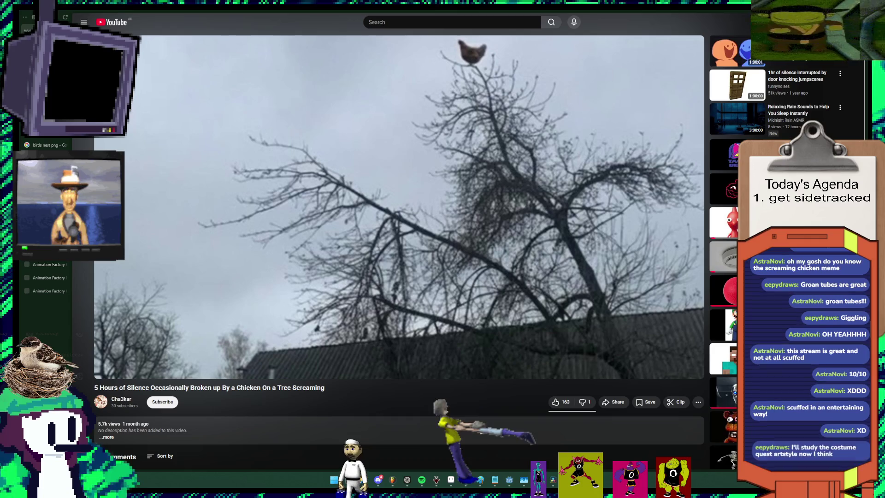
{"action": "left_click", "coordinate": [495, 479]}
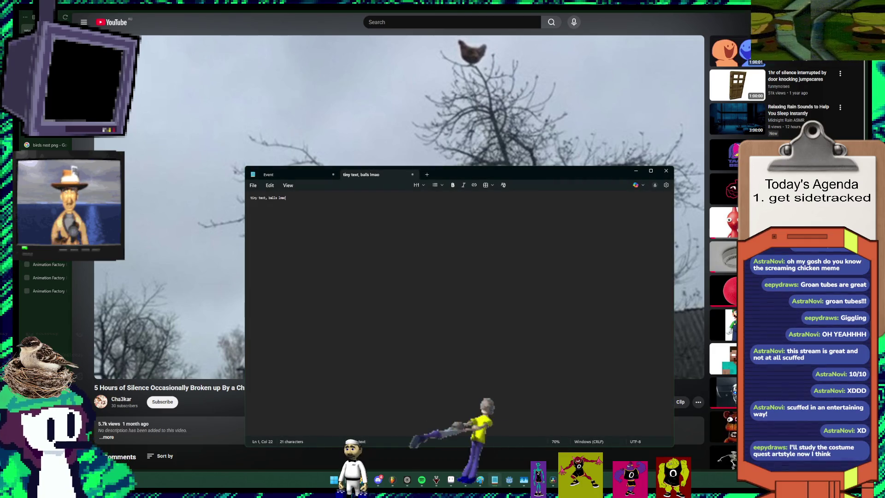
Step: Clear the old note, zoom the text in twice, and type '1. costume quest'
{"action": "key", "text": "ctrl+a"}
{"action": "key", "text": "BackSpace"}
{"action": "key", "text": "ctrl+plus"}
{"action": "key", "text": "ctrl+plus"}
{"action": "key", "text": "ctrl+plus"}
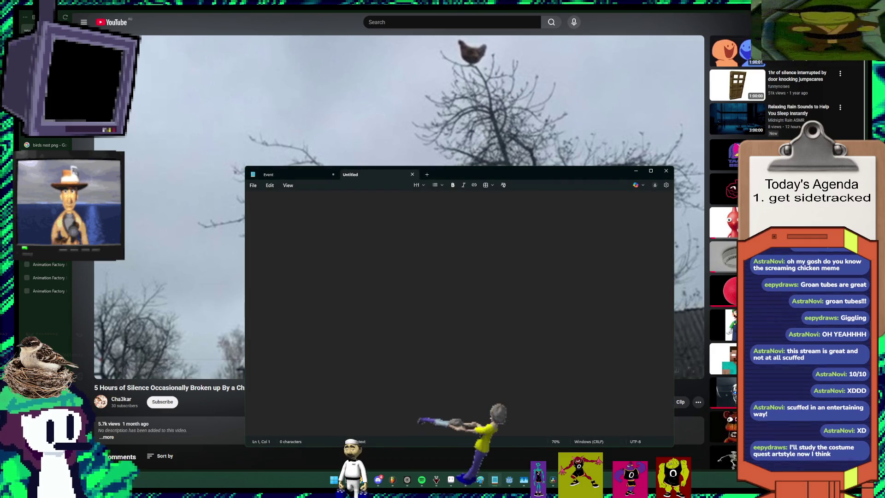
{"action": "key", "text": "ctrl+plus"}
{"action": "key", "text": "ctrl+plus"}
{"action": "key", "text": "ctrl+plus"}
{"action": "type", "text": "i"}
{"action": "key", "text": "BackSpace"}
{"action": "key", "text": "BackSpace"}
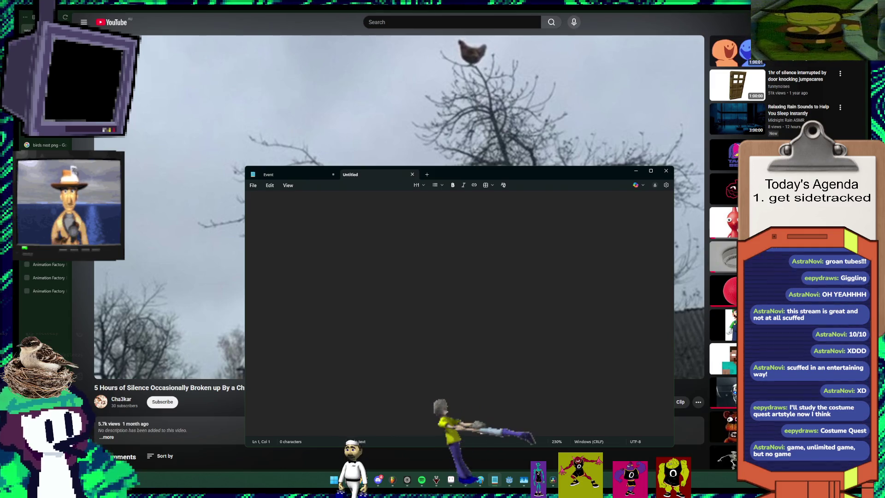
{"action": "type", "text": "1. costume "}
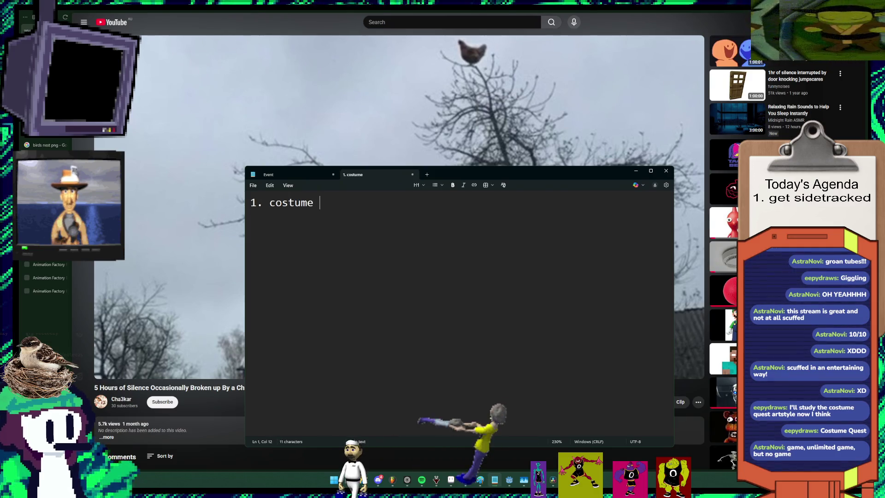
{"action": "type", "text": "quest"}
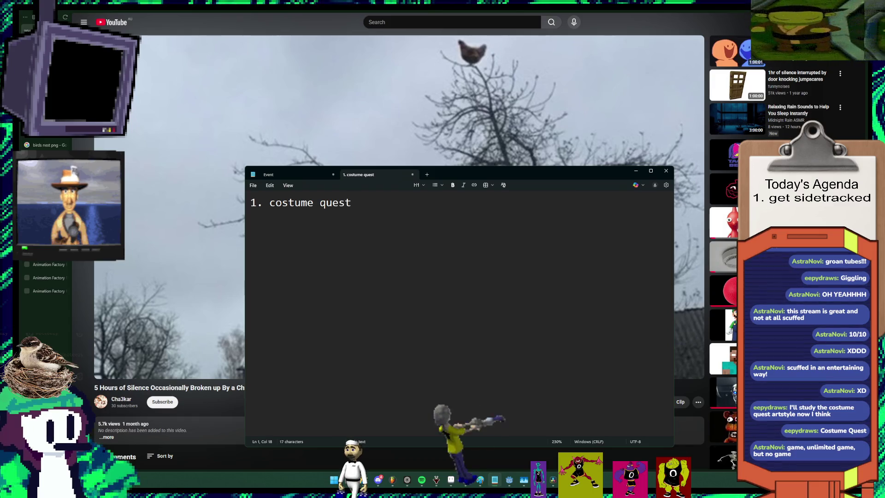
Step: Add 'peggle' as list item 2 and 'make a one hour long interrupted noise?' as item 3
{"action": "key", "text": "Return"}
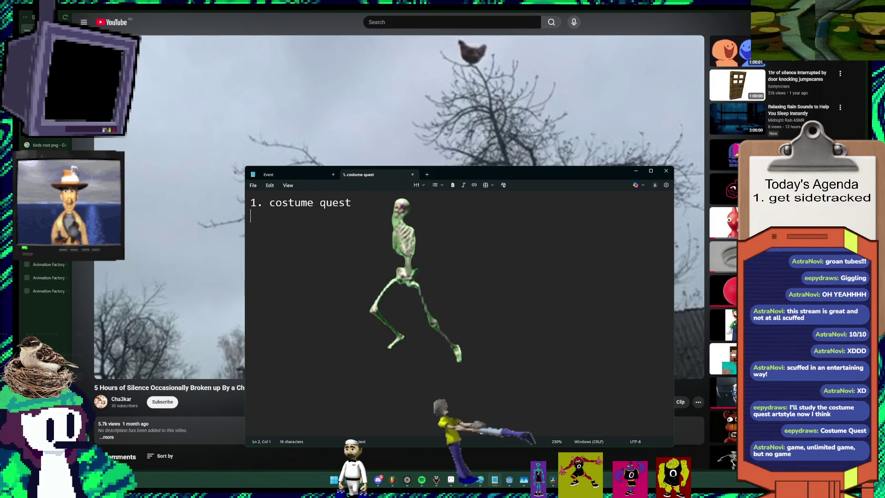
{"action": "type", "text": "2."}
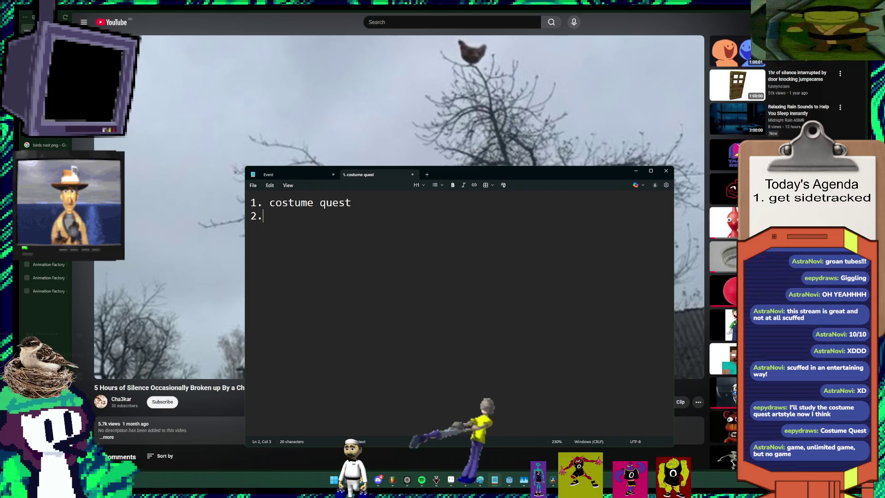
{"action": "type", "text": " p"}
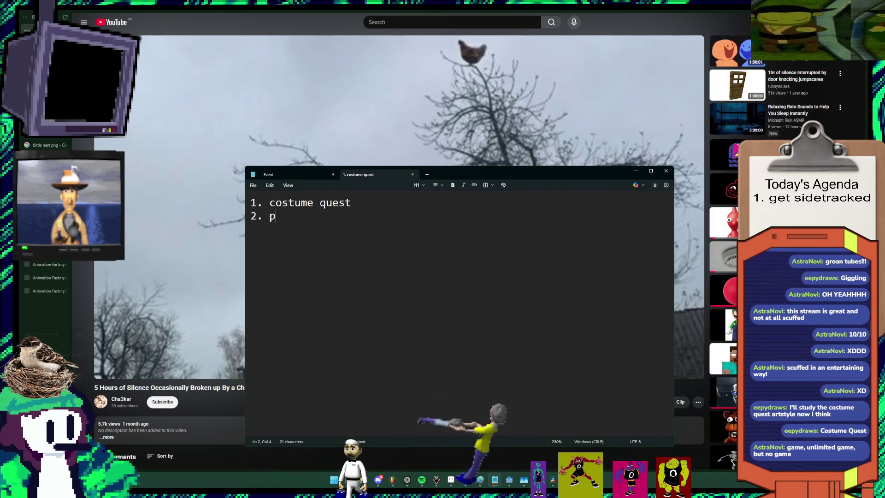
{"action": "type", "text": "egglee"}
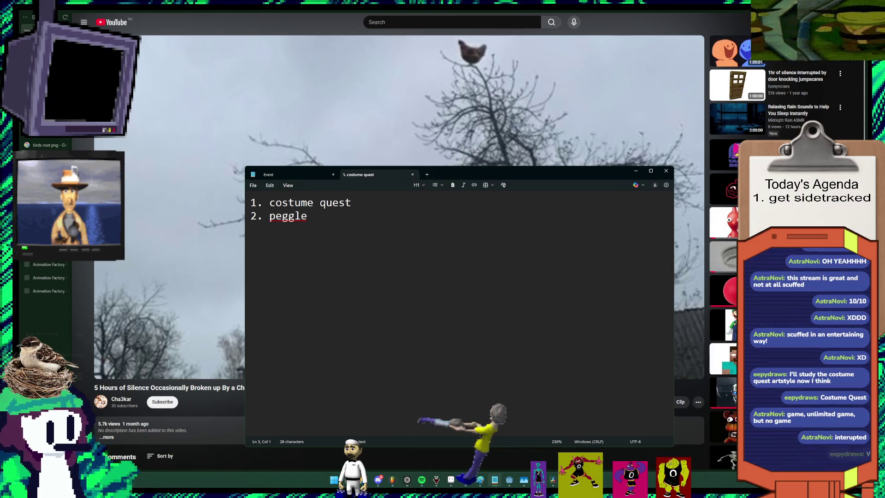
{"action": "left_click", "coordinate": [307, 215]}
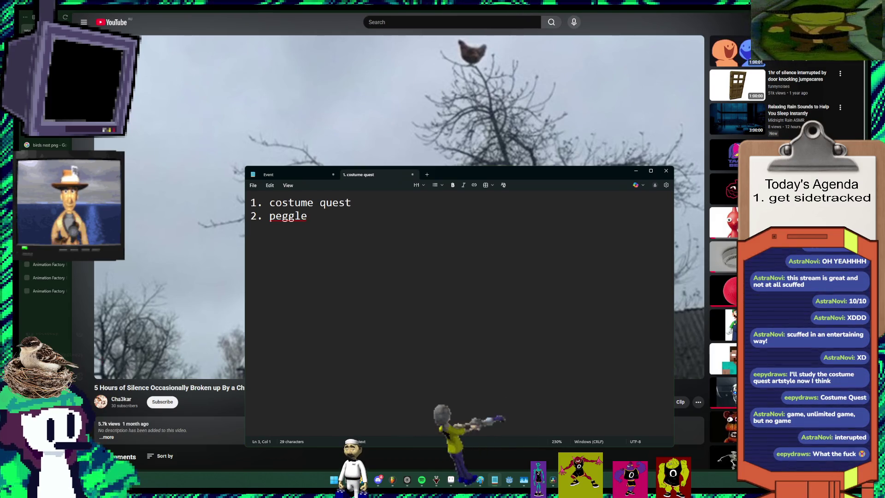
{"action": "type", "text": "3. make a one hour "}
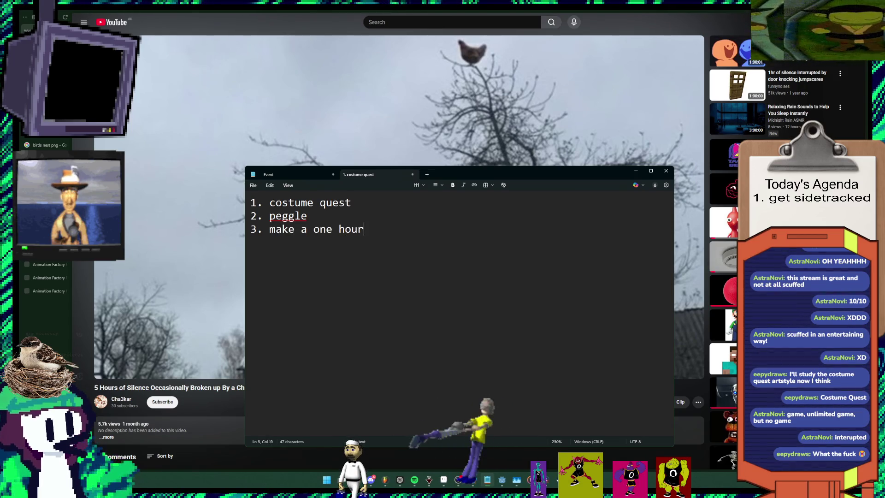
{"action": "type", "text": "long "}
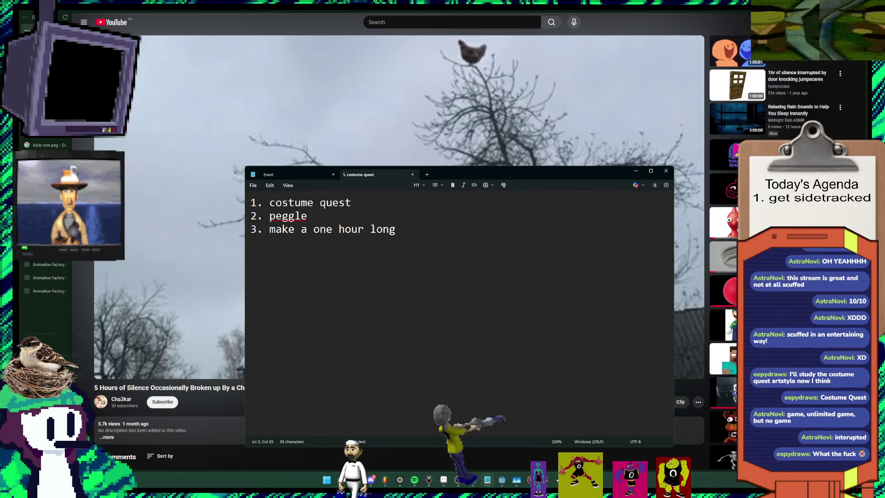
{"action": "type", "text": "inte"}
{"action": "key", "text": "BackSpace"}
{"action": "type", "text": "rupted noise?"}
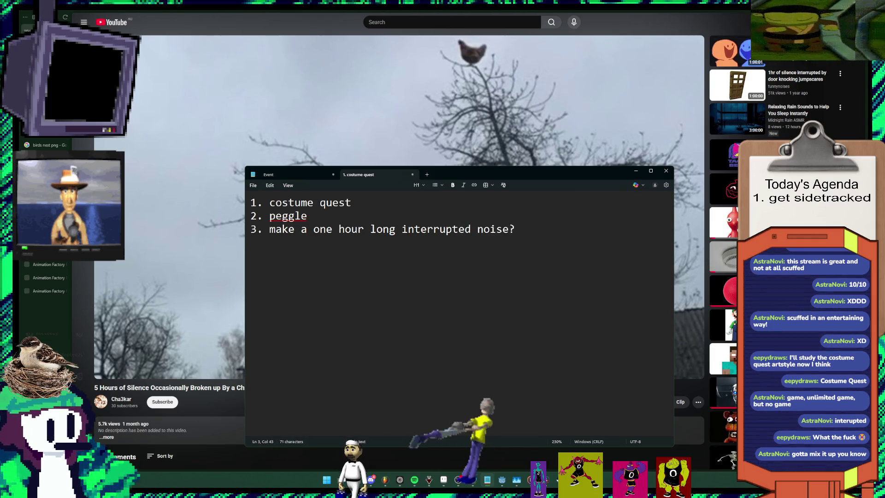
Step: Start a numbered fourth line, dismiss Resolve's Steam not-responding warning, and begin typing 'robot alchme d'
{"action": "left_click", "coordinate": [307, 215]}
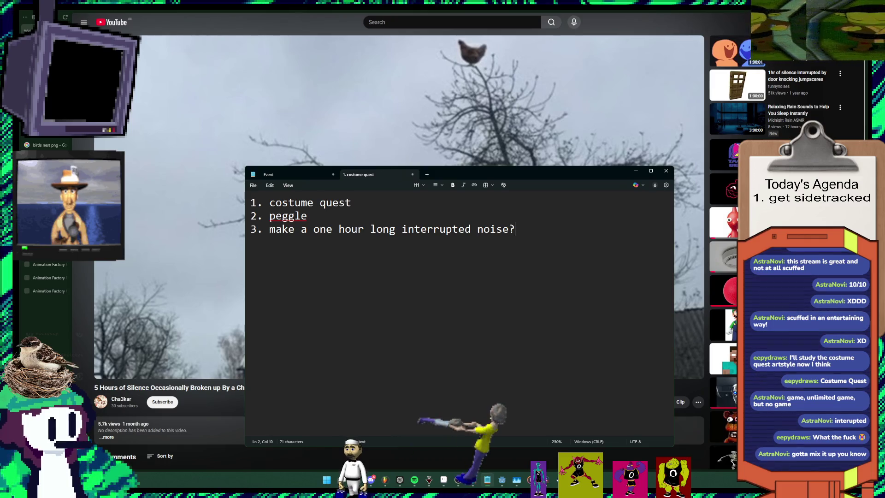
{"action": "key", "text": "Return"}
{"action": "type", "text": "4."}
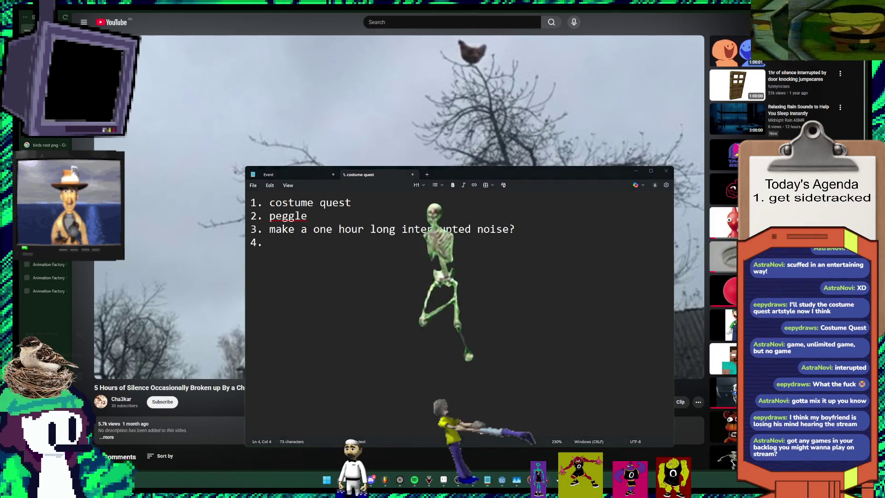
{"action": "key", "text": "alt+Tab"}
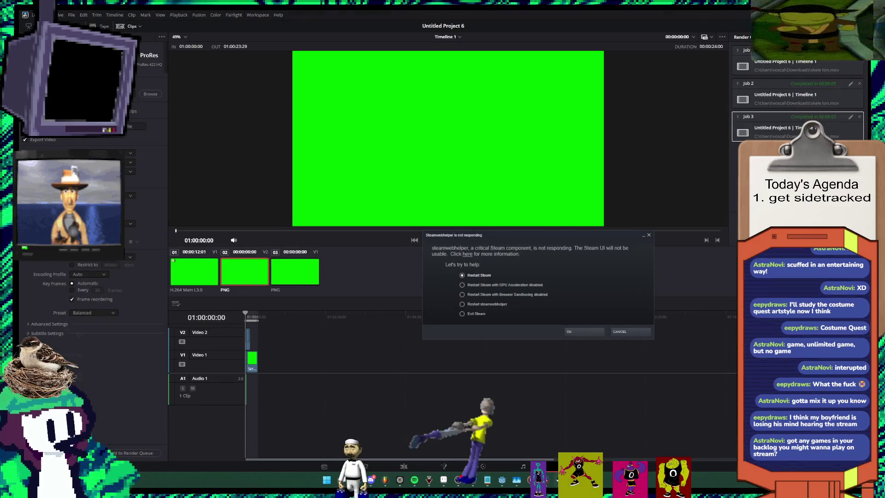
{"action": "left_click", "coordinate": [583, 332]}
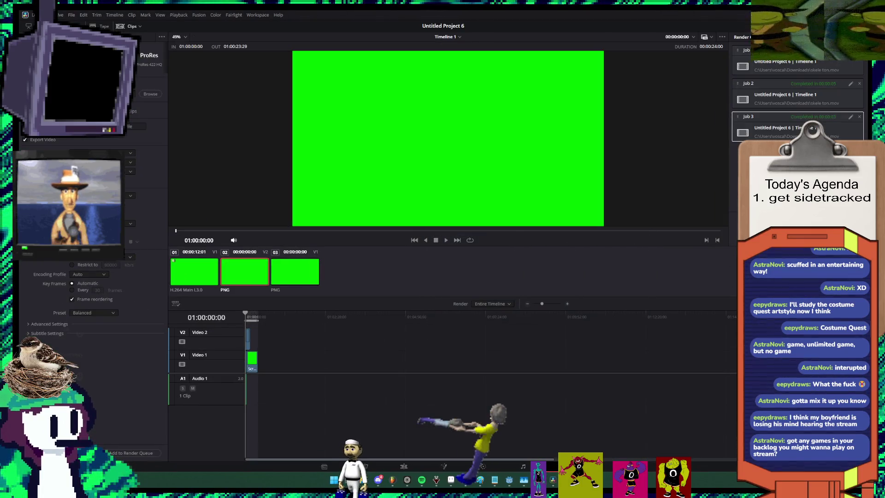
{"action": "key", "text": "alt+Tab"}
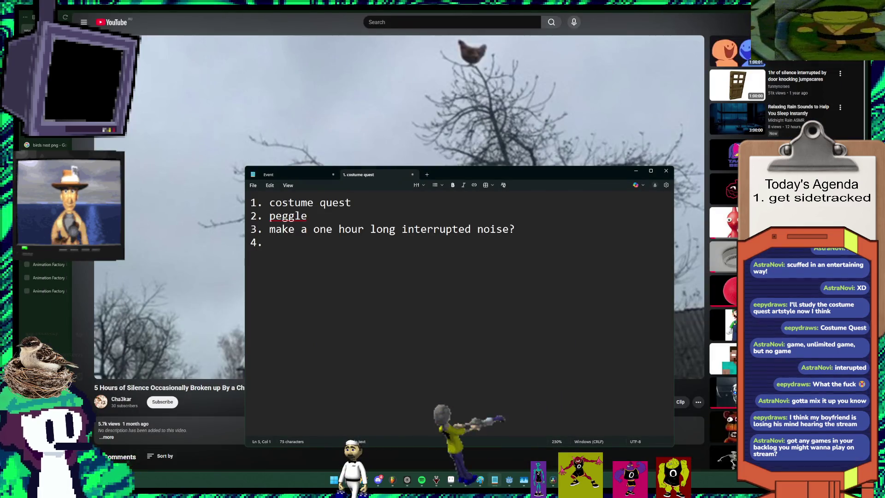
{"action": "type", "text": "robot alchme d"}
Step: Toggle playback of the chicken video on YouTube, then bring the to-do notes back
{"action": "key", "text": "alt+Tab"}
{"action": "key", "text": "k"}
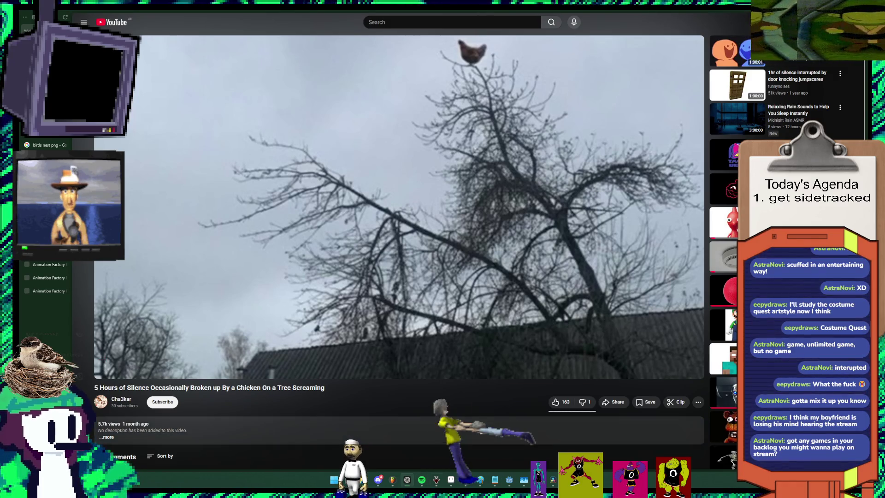
{"action": "mouse_move", "coordinate": [465, 479]}
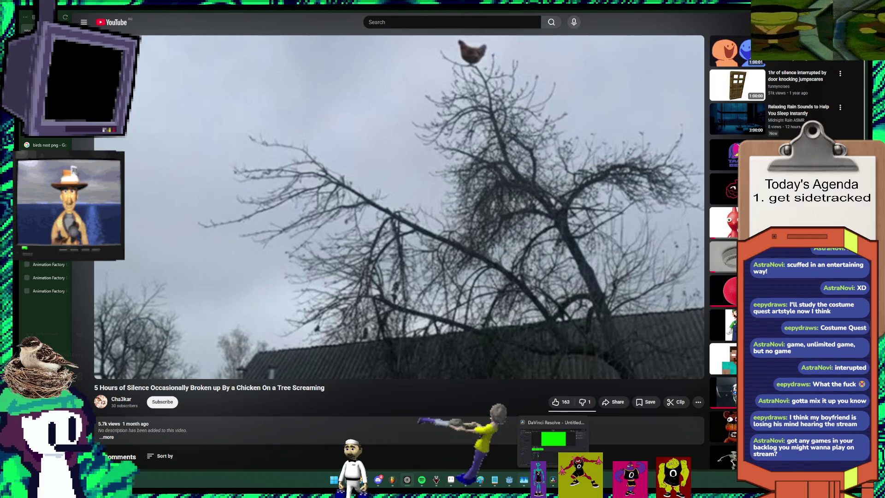
{"action": "left_click", "coordinate": [495, 479]}
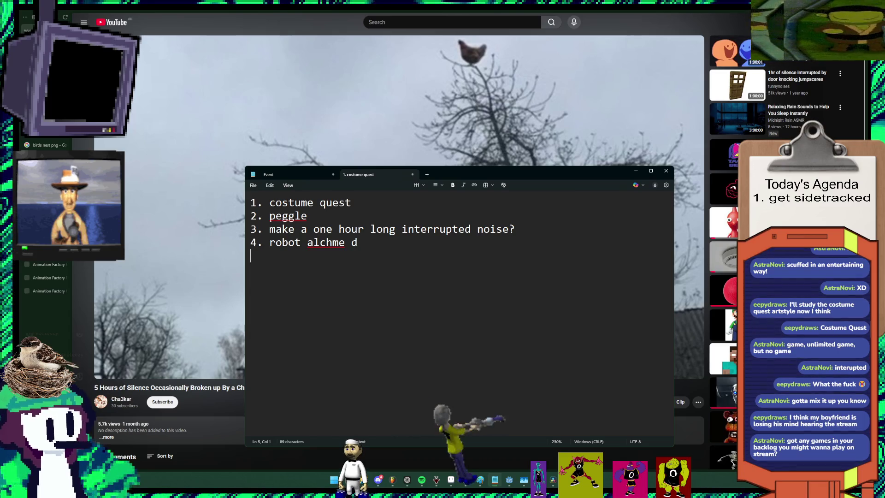
Step: Correct 'alchme' to 'alchemy', finish item 4 as 'robot alchemy drive', and start a new line
{"action": "right_click", "coordinate": [339, 244]}
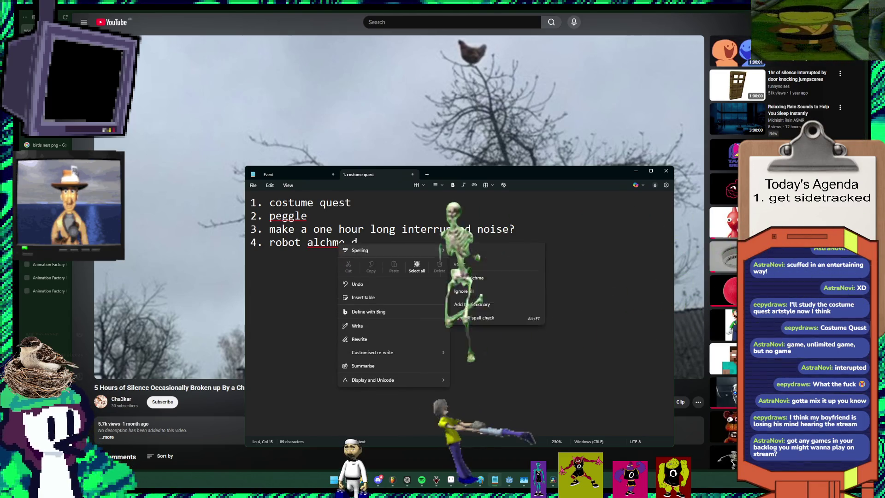
{"action": "left_click", "coordinate": [462, 251]}
{"action": "type", "text": "rive"}
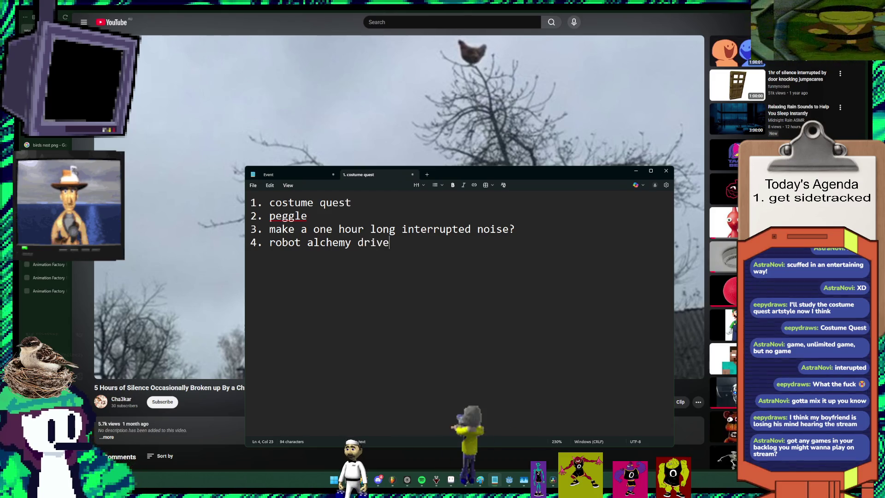
{"action": "key", "text": "Return"}
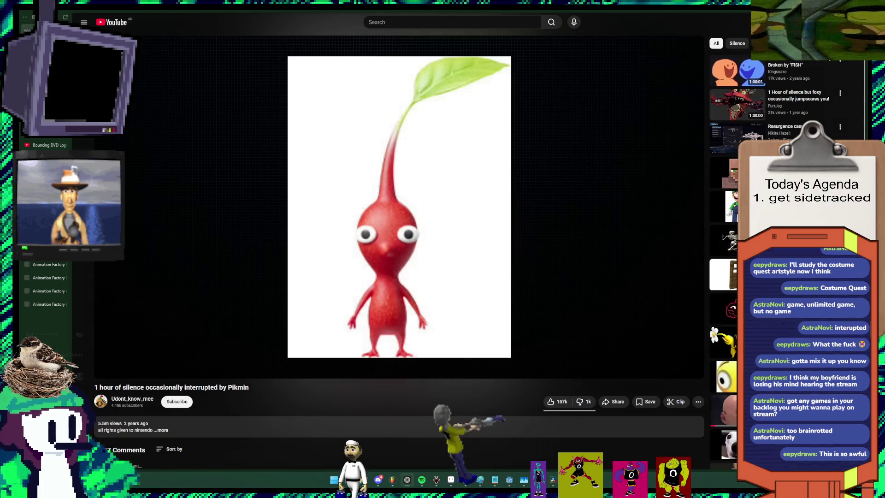
Step: Bring the Notepad to-do list back in front of the Pikmin silence video
{"action": "left_click", "coordinate": [494, 479]}
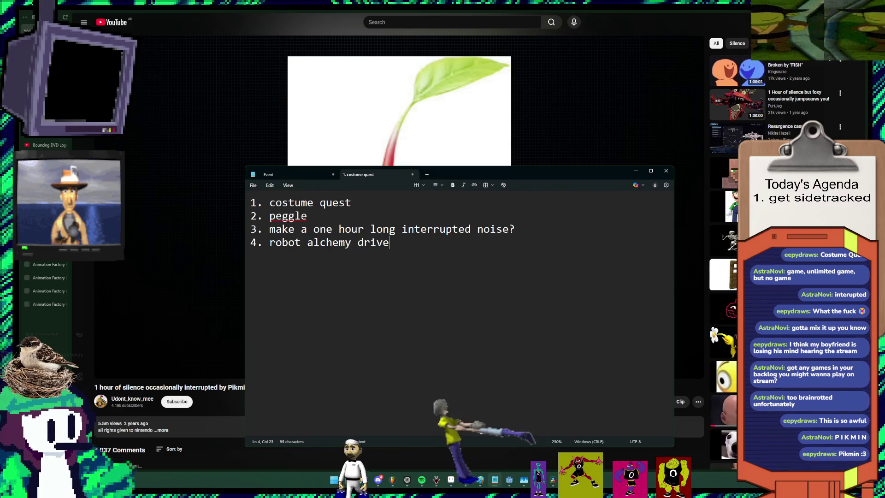
Step: Add 'pikmin', 'wii fit' and 'make a game on stream' as list items 5, 6 and 7
{"action": "key", "text": "Return"}
{"action": "type", "text": "5. pikmin "}
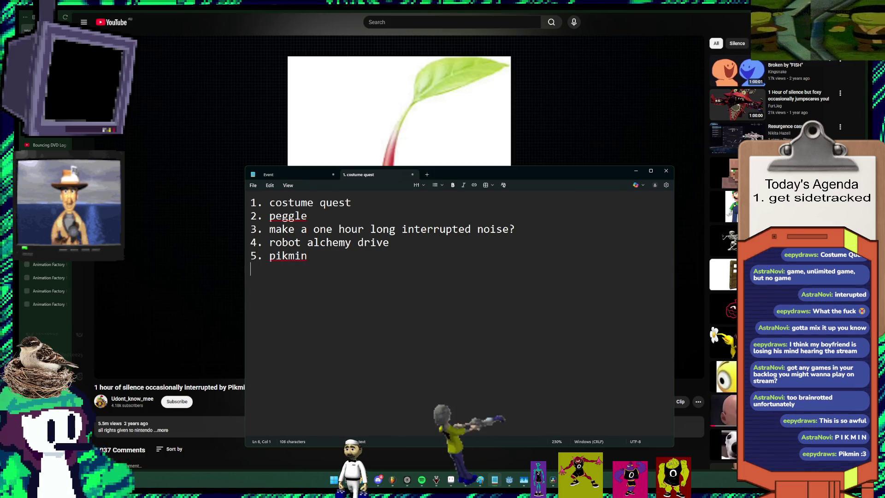
{"action": "type", "text": "6/"}
{"action": "key", "text": "BackSpace"}
{"action": "type", "text": ". wii fit"}
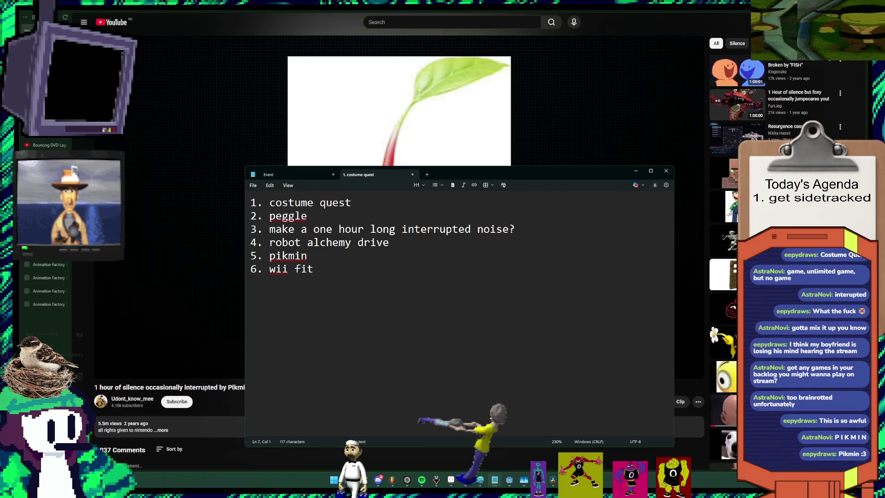
{"action": "type", "text": "7"}
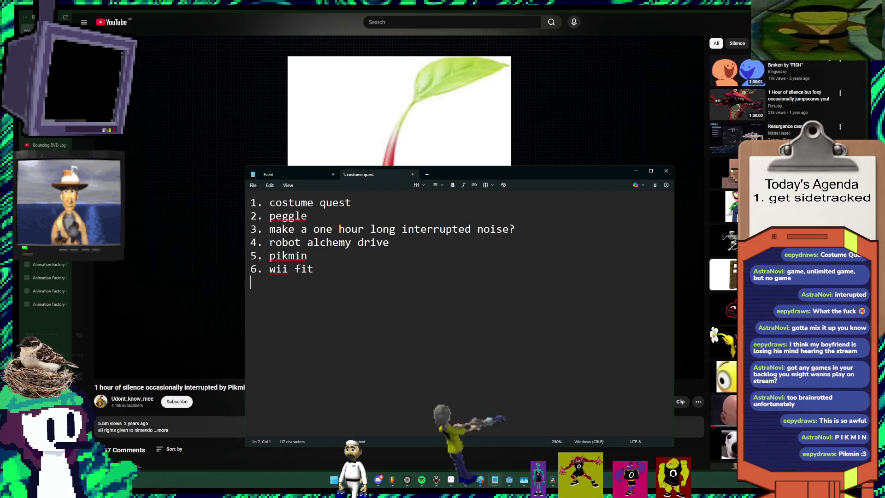
{"action": "type", "text": "7."}
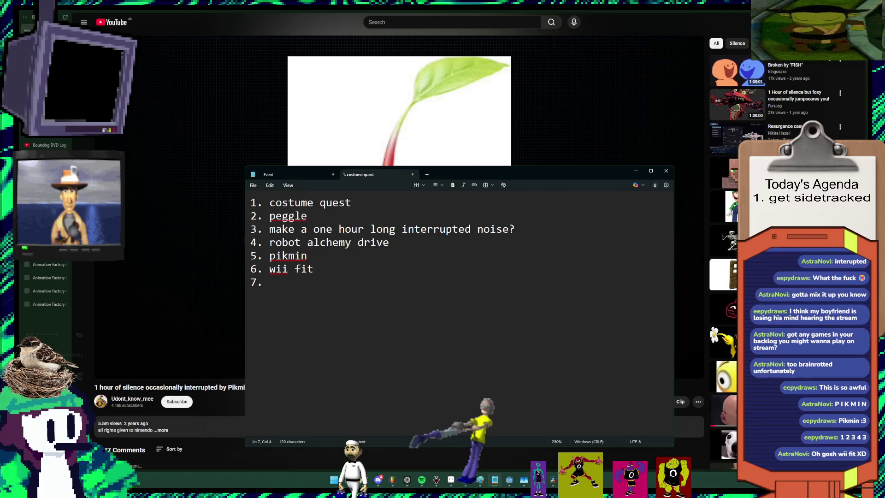
{"action": "type", "text": "make a game on stream"}
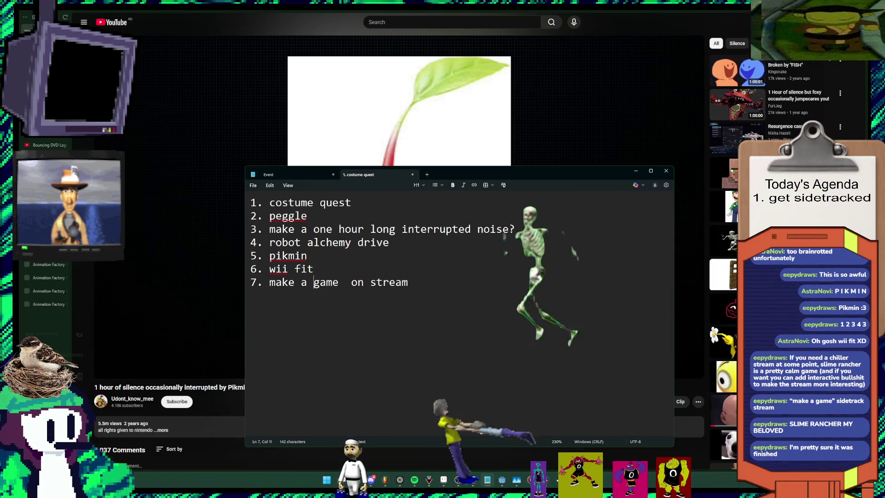
Step: Change item 7 to read 'make a bad game on stream using 3d gifs ONLY'
{"action": "key", "text": "Right"}
{"action": "type", "text": "bad "}
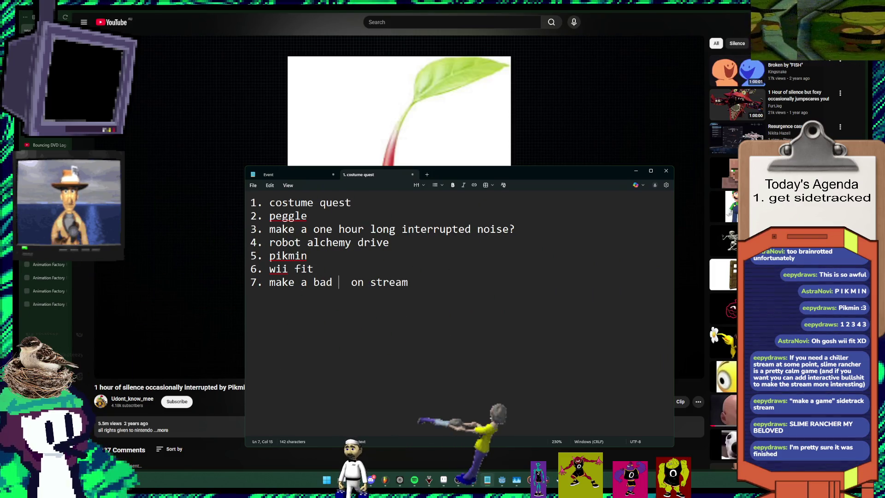
{"action": "type", "text": "g"}
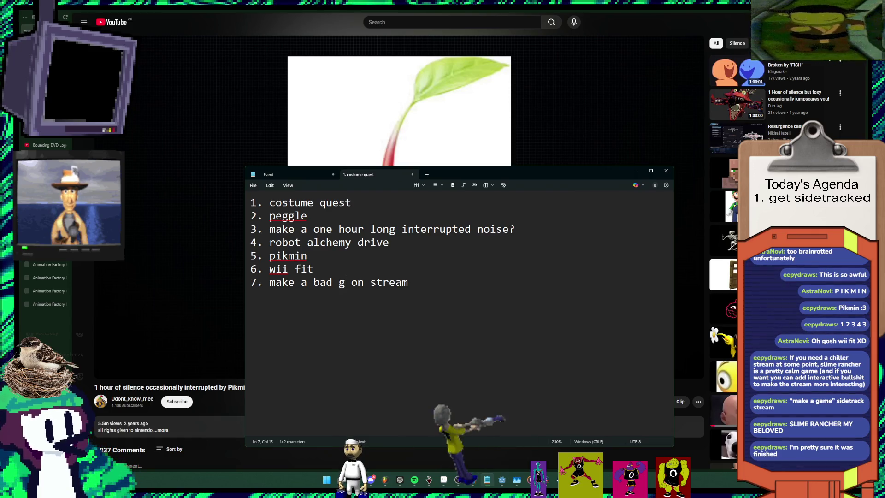
{"action": "type", "text": "ame"}
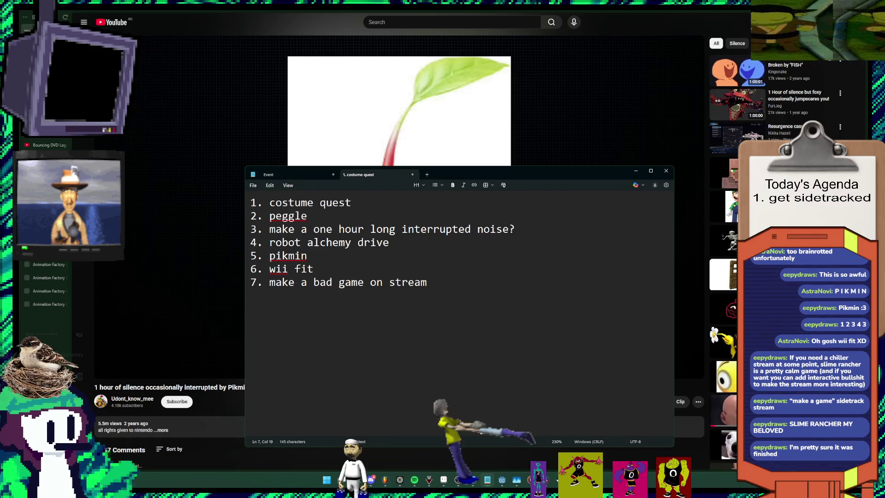
{"action": "key", "text": "Delete"}
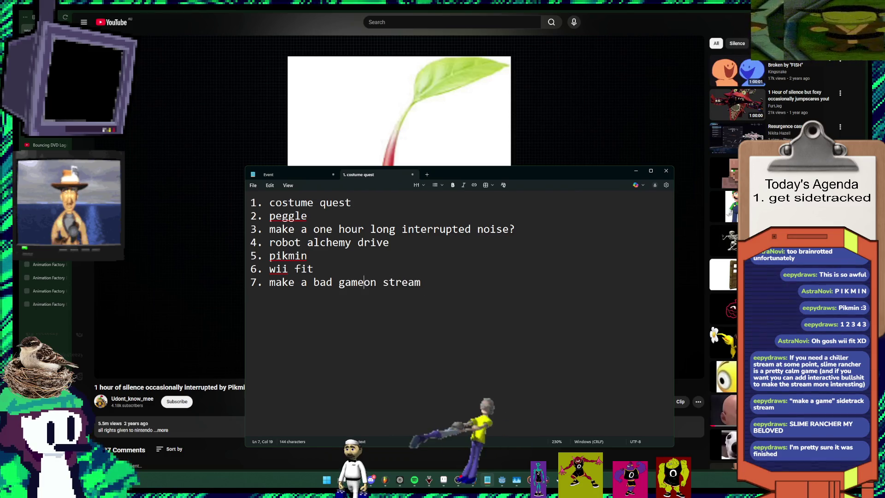
{"action": "key", "text": "Right"}
{"action": "key", "text": "Right"}
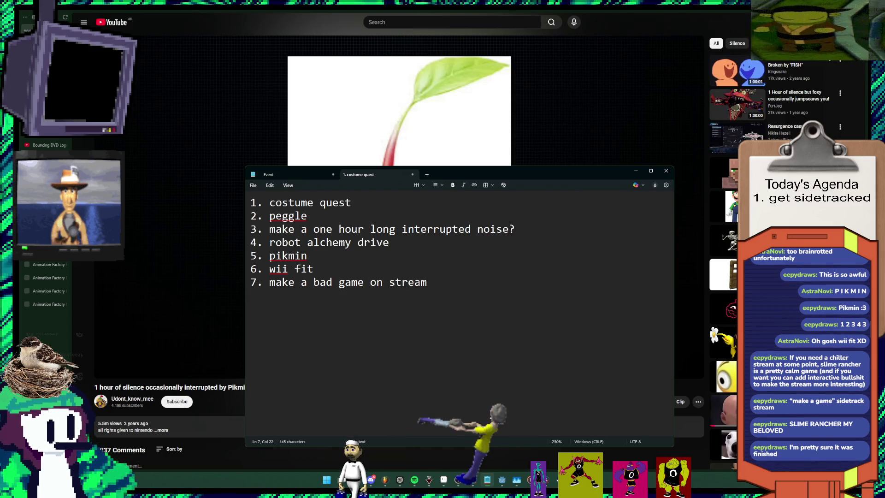
{"action": "key", "text": "End"}
{"action": "type", "text": "using 3d gif"}
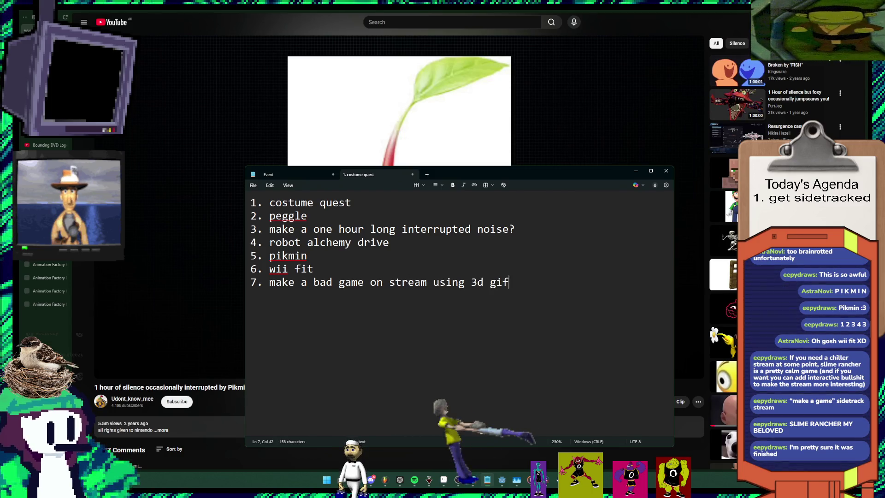
{"action": "type", "text": "s ONLY"}
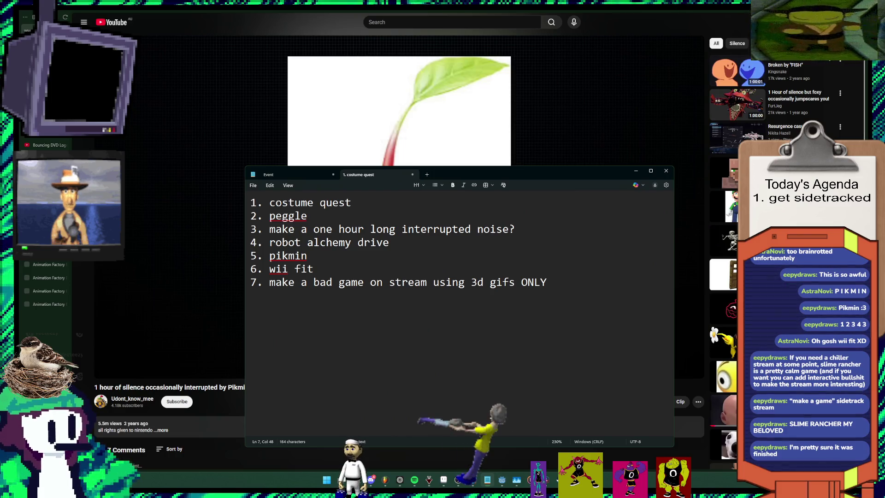
Step: Select all the list text and begin saving it as a file
{"action": "key", "text": "ctrl+a"}
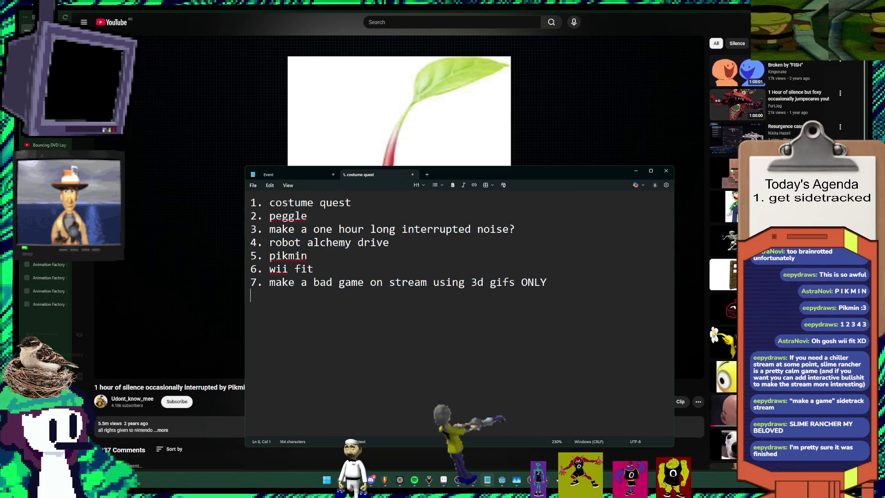
{"action": "key", "text": "ctrl+a"}
{"action": "key", "text": "alt+Tab"}
{"action": "key", "text": "ctrl+s"}
Step: Save the idea list as 'stream ideas.txt', then switch away from Notepad
{"action": "key", "text": "Escape"}
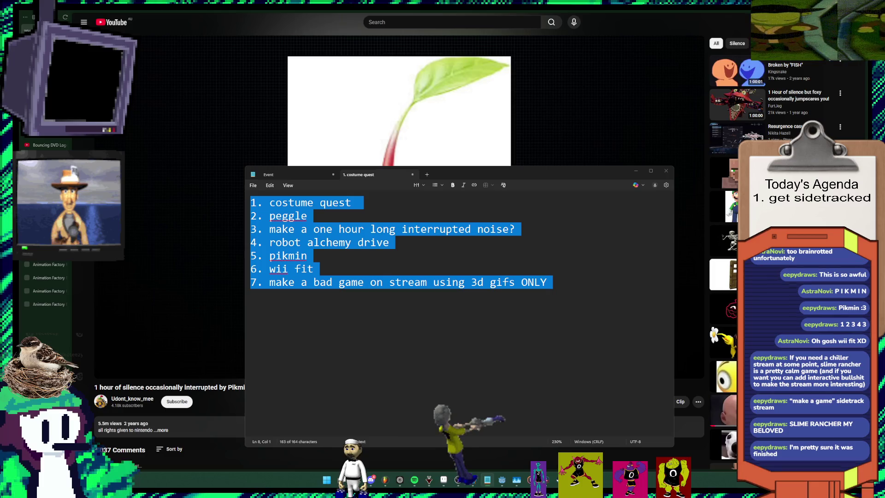
{"action": "key", "text": "Return"}
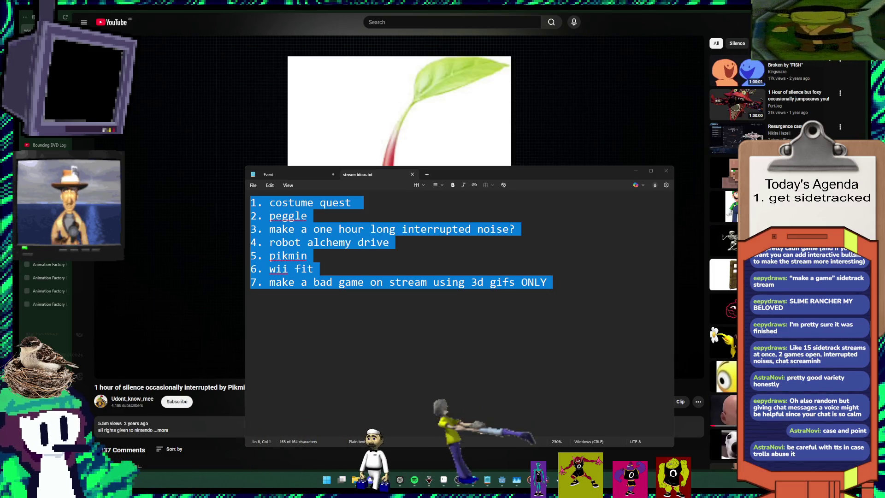
{"action": "key", "text": "alt+Tab"}
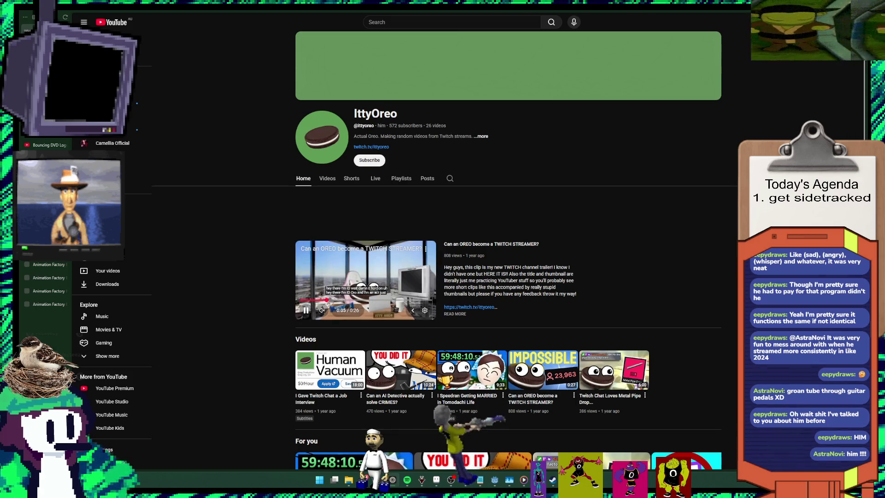
Step: Unmute the channel trailer, pause it, then switch from the browser to Godot
{"action": "left_click", "coordinate": [322, 310]}
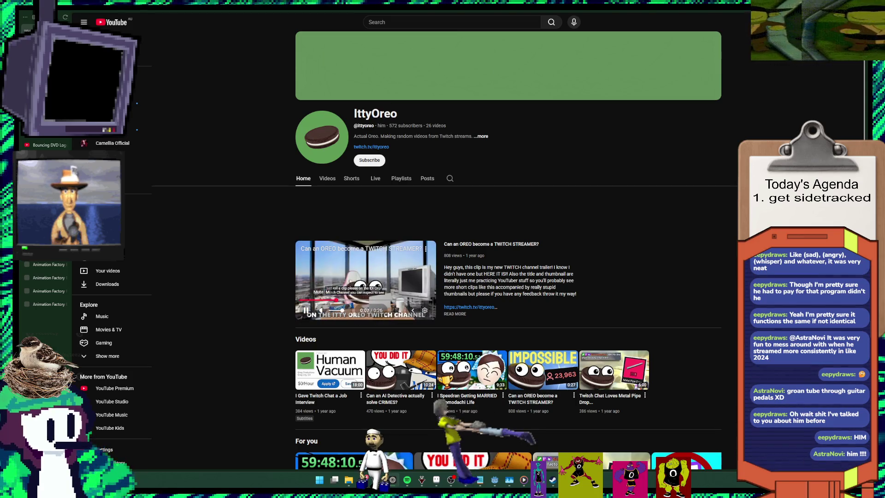
{"action": "left_click", "coordinate": [364, 276]}
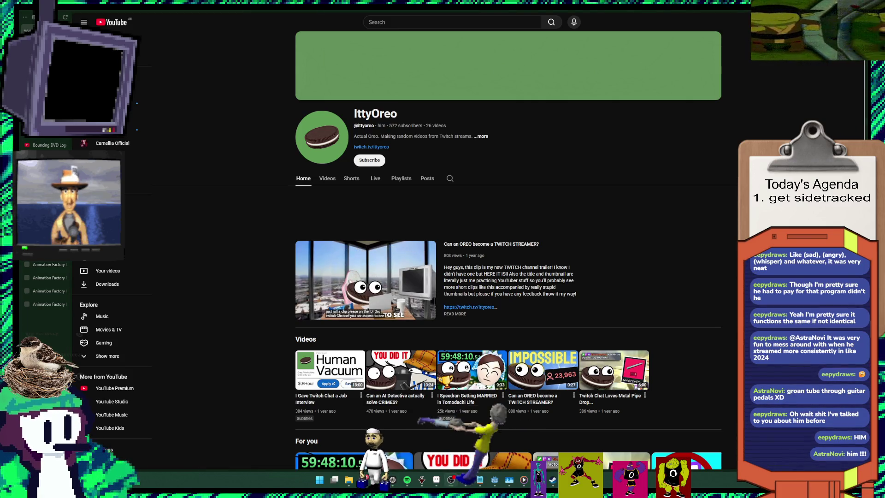
{"action": "scroll", "coordinate": [507, 276], "scroll_direction": "down", "scroll_amount": 3}
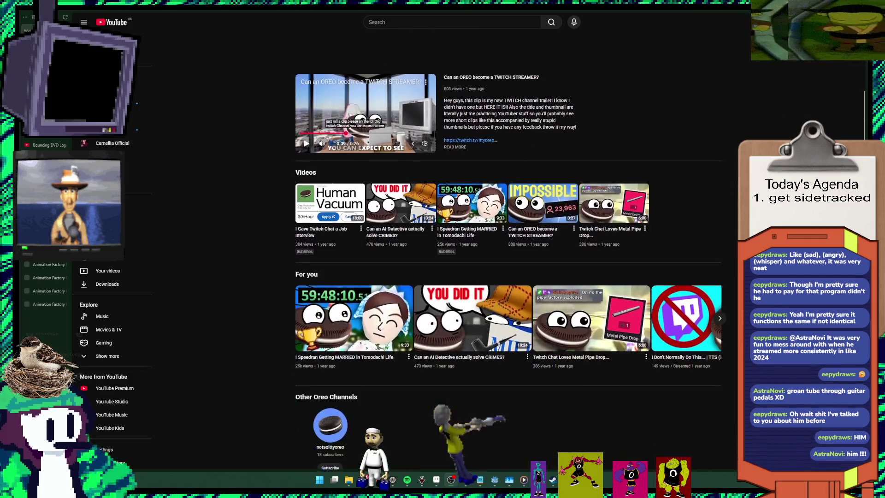
{"action": "scroll", "coordinate": [507, 277], "scroll_direction": "up", "scroll_amount": 3}
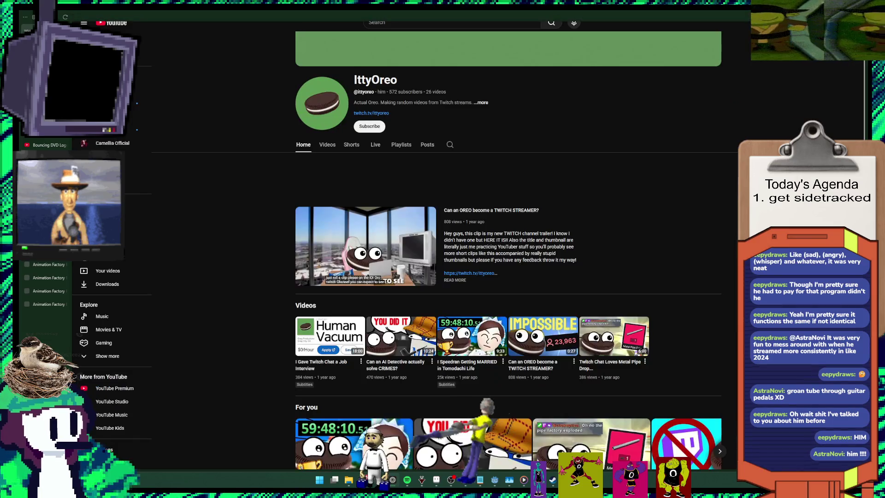
{"action": "key", "text": "alt+Tab"}
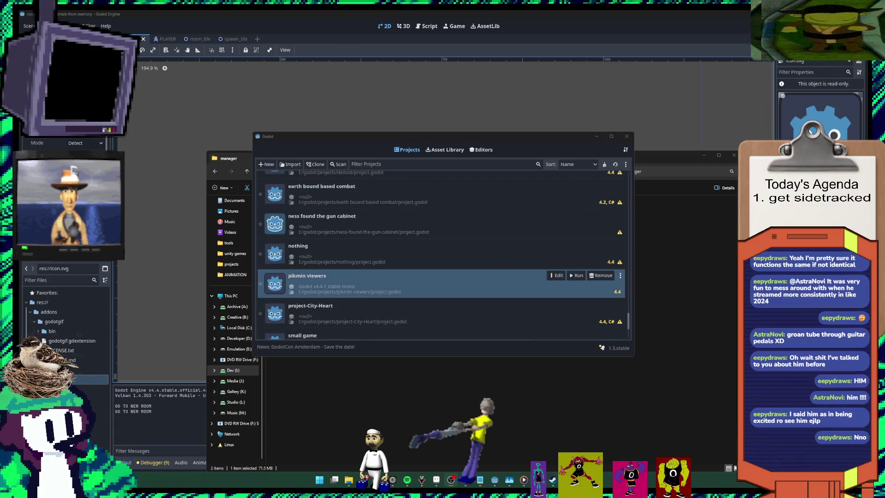
Step: Bring the 'undertale from memory (DEBUG)' game window forward using its taskbar preview
{"action": "mouse_move", "coordinate": [494, 479]}
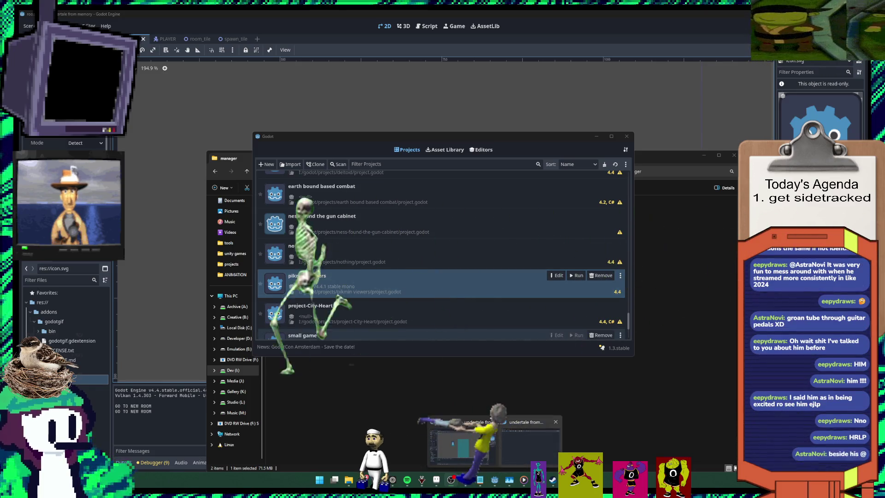
{"action": "left_click", "coordinate": [460, 442]}
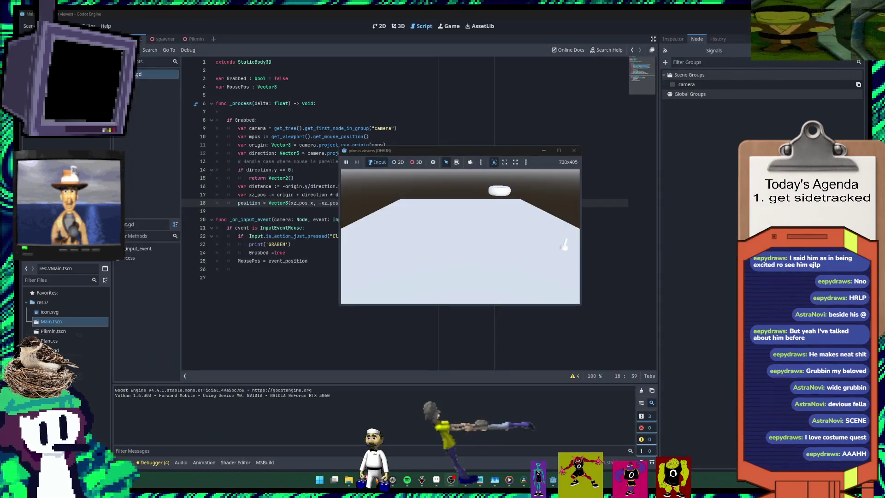
Step: Drag the debug game window aside, stop it with F8, and restore the editor to a smaller window
{"action": "left_click_drag", "start_coordinate": [392, 150], "coordinate": [308, 212]}
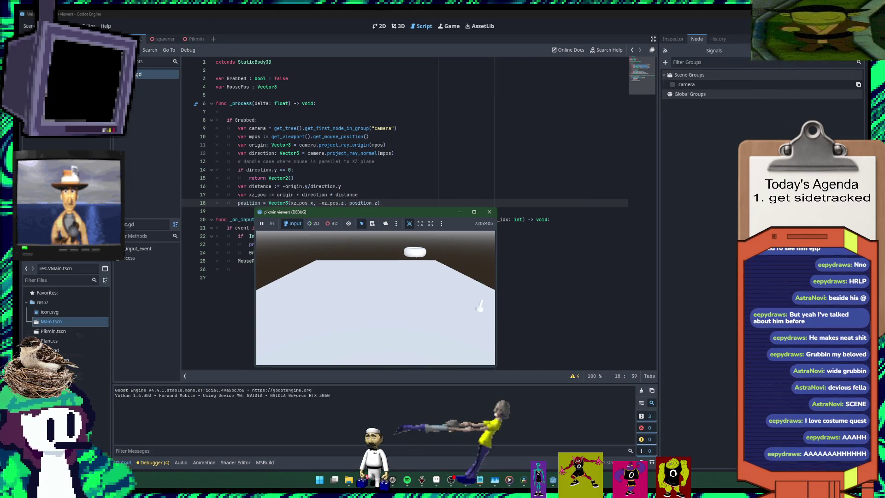
{"action": "left_click_drag", "start_coordinate": [308, 211], "coordinate": [265, 163]}
{"action": "key", "text": "F8"}
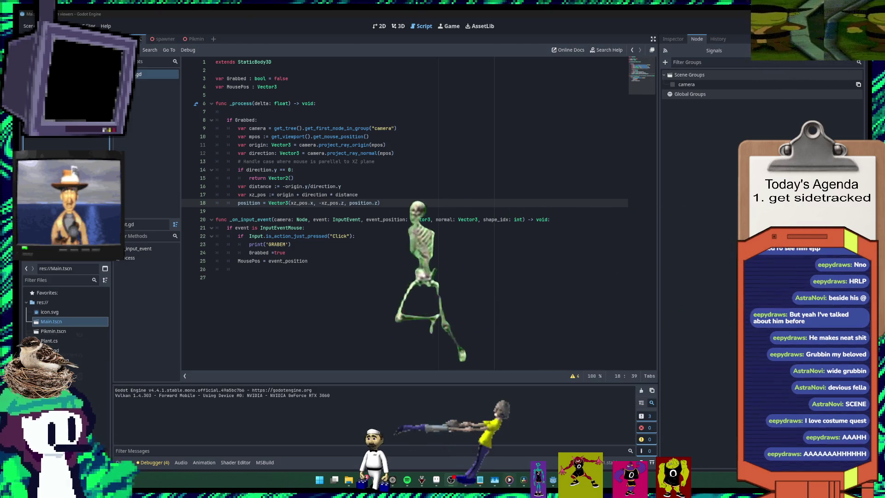
{"action": "key", "text": "super+Down"}
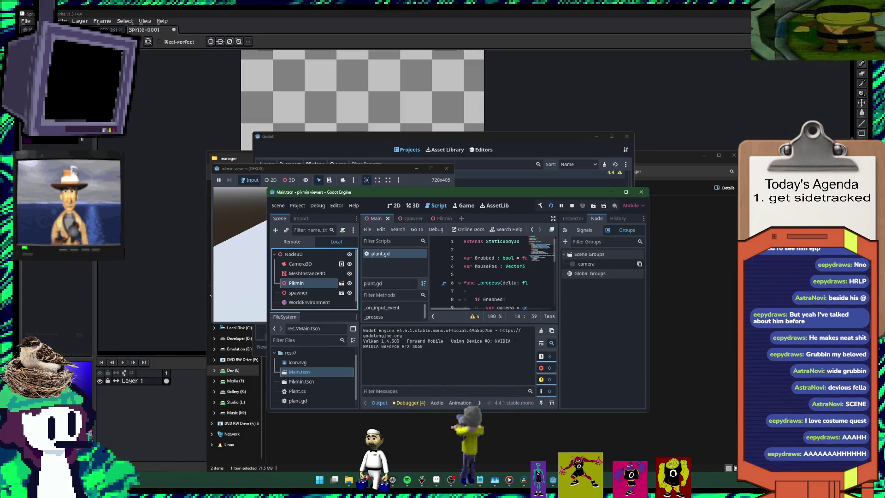
Step: Bring the Project Manager forward and scroll its project list to Stream overlay
{"action": "left_click", "coordinate": [438, 136]}
{"action": "scroll", "coordinate": [443, 253], "scroll_direction": "down", "scroll_amount": 5}
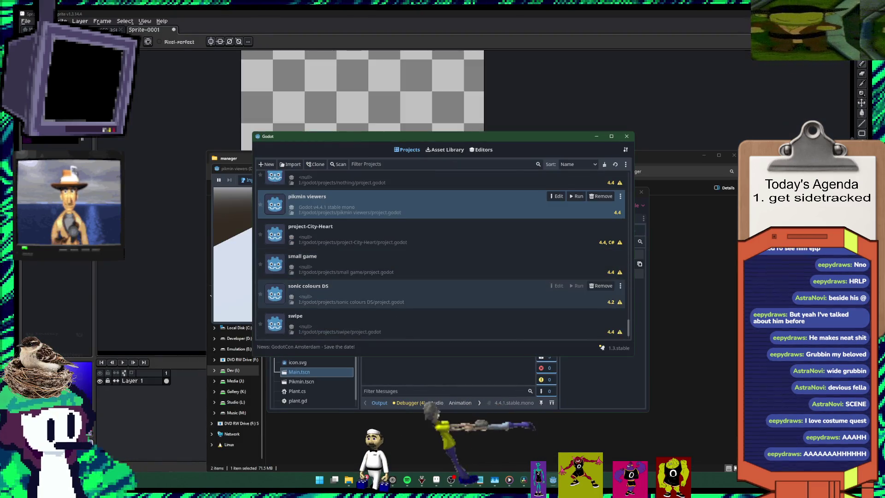
{"action": "scroll", "coordinate": [442, 324], "scroll_direction": "up", "scroll_amount": 3}
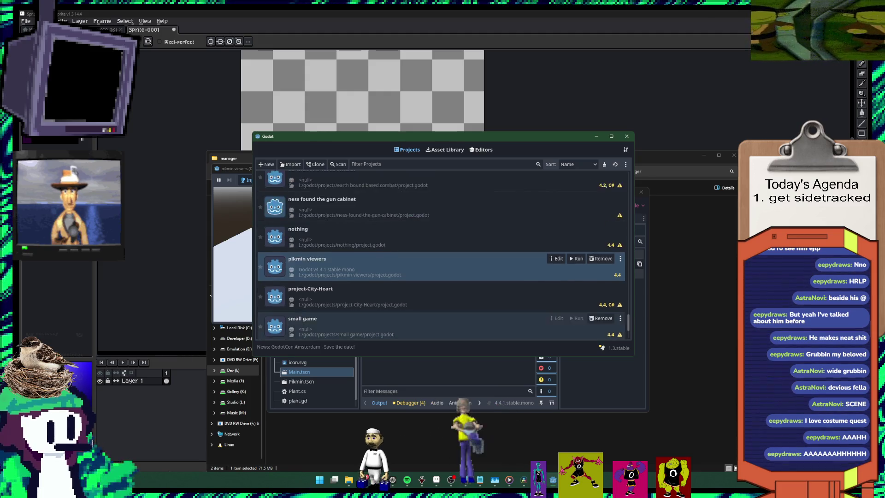
{"action": "scroll", "coordinate": [442, 276], "scroll_direction": "up", "scroll_amount": 5}
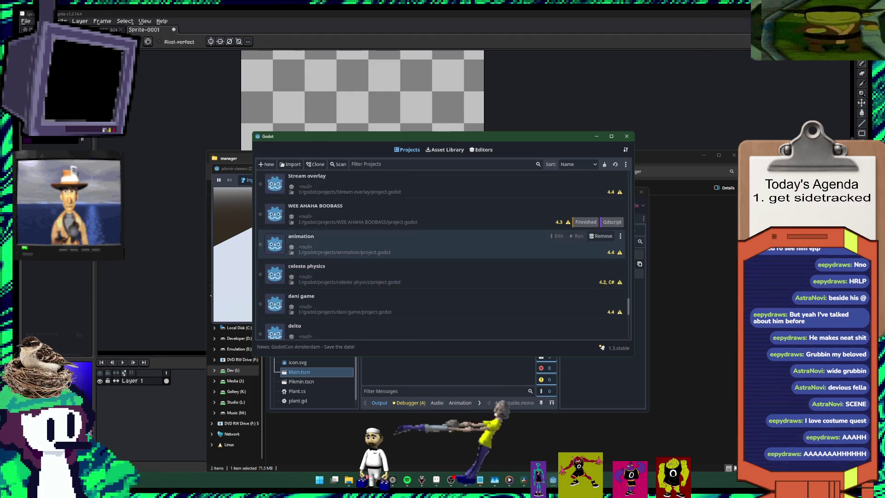
{"action": "scroll", "coordinate": [443, 254], "scroll_direction": "down", "scroll_amount": 10}
{"action": "scroll", "coordinate": [442, 302], "scroll_direction": "up", "scroll_amount": 2}
{"action": "scroll", "coordinate": [442, 302], "scroll_direction": "up", "scroll_amount": 2}
{"action": "scroll", "coordinate": [442, 302], "scroll_direction": "up", "scroll_amount": 2}
{"action": "scroll", "coordinate": [442, 302], "scroll_direction": "up", "scroll_amount": 2}
{"action": "scroll", "coordinate": [599, 302], "scroll_direction": "up", "scroll_amount": 1}
{"action": "scroll", "coordinate": [599, 302], "scroll_direction": "up", "scroll_amount": 2}
{"action": "scroll", "coordinate": [599, 301], "scroll_direction": "up", "scroll_amount": 2}
{"action": "scroll", "coordinate": [599, 302], "scroll_direction": "up", "scroll_amount": 1}
{"action": "scroll", "coordinate": [599, 245], "scroll_direction": "down", "scroll_amount": 5}
{"action": "scroll", "coordinate": [599, 245], "scroll_direction": "down", "scroll_amount": 2}
{"action": "scroll", "coordinate": [599, 244], "scroll_direction": "down", "scroll_amount": 2}
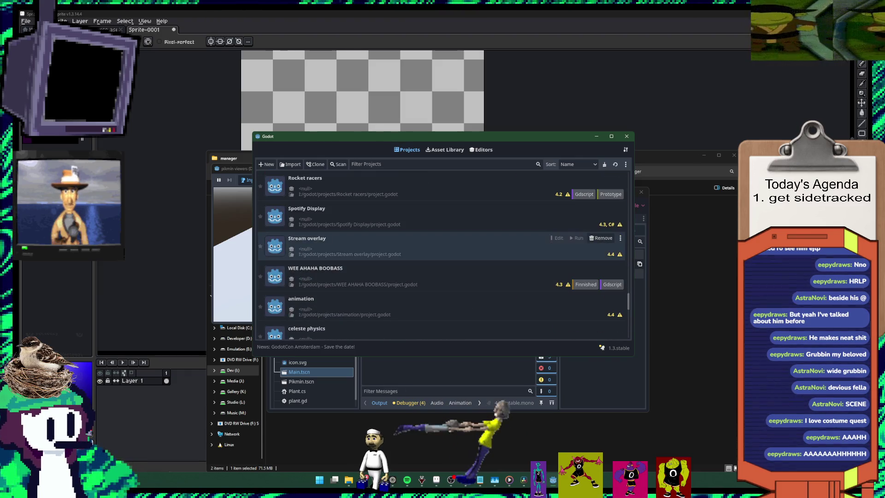
Step: Open Stream overlay for editing, confirming the editor version and the open prompt
{"action": "left_click", "coordinate": [556, 238]}
{"action": "key", "text": "Return"}
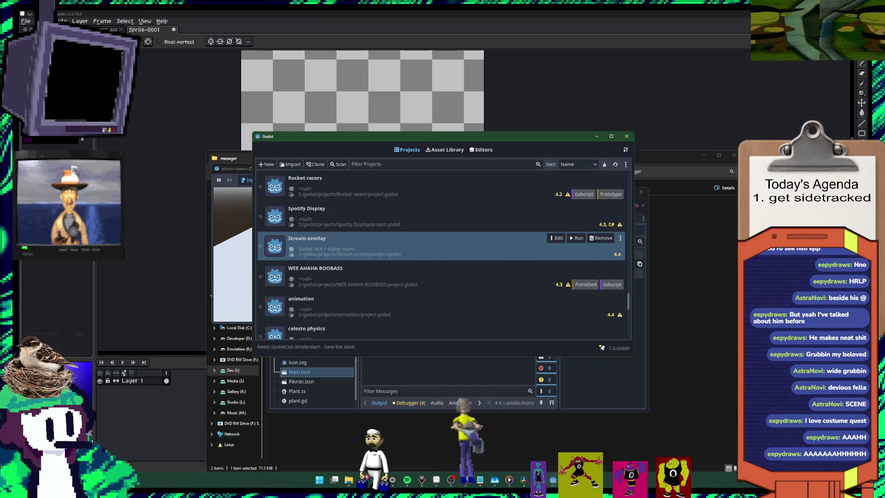
{"action": "key", "text": "Return"}
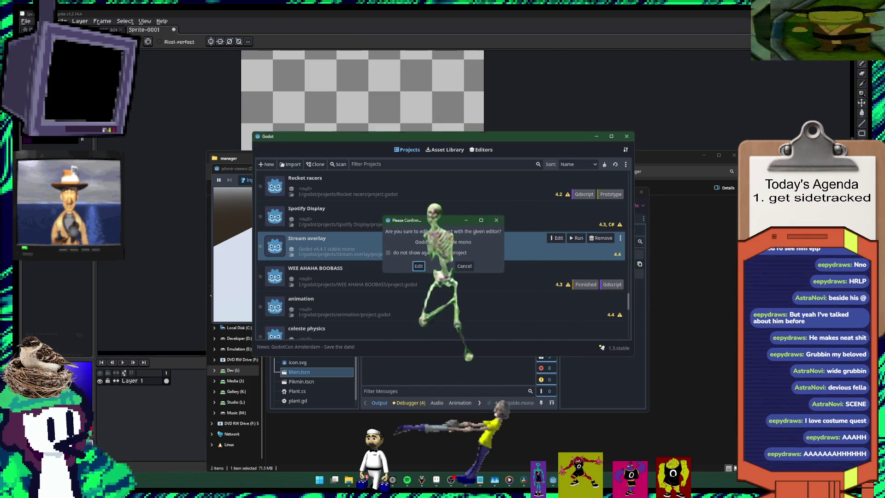
Step: Launch the Stream overlay project, move the Godot icon TextureRect up-left, then undo the moves
{"action": "key", "text": "Return"}
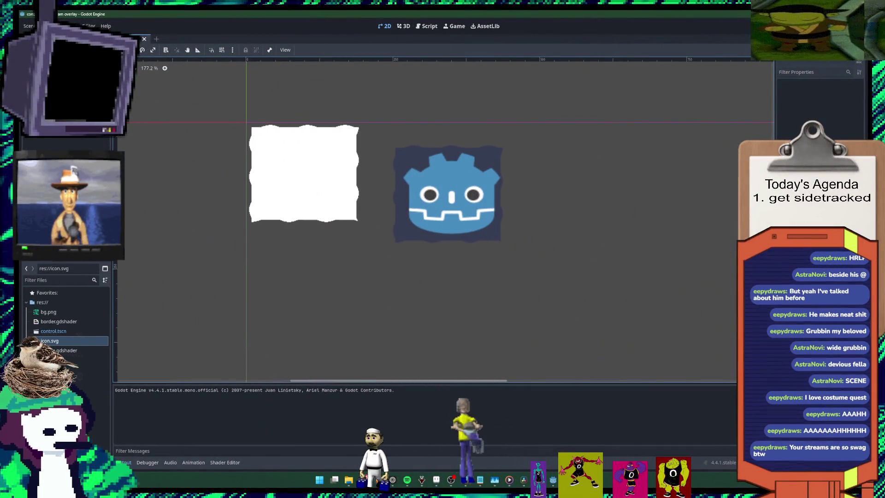
{"action": "left_click", "coordinate": [442, 193]}
{"action": "left_click_drag", "start_coordinate": [384, 133], "coordinate": [260, 88]}
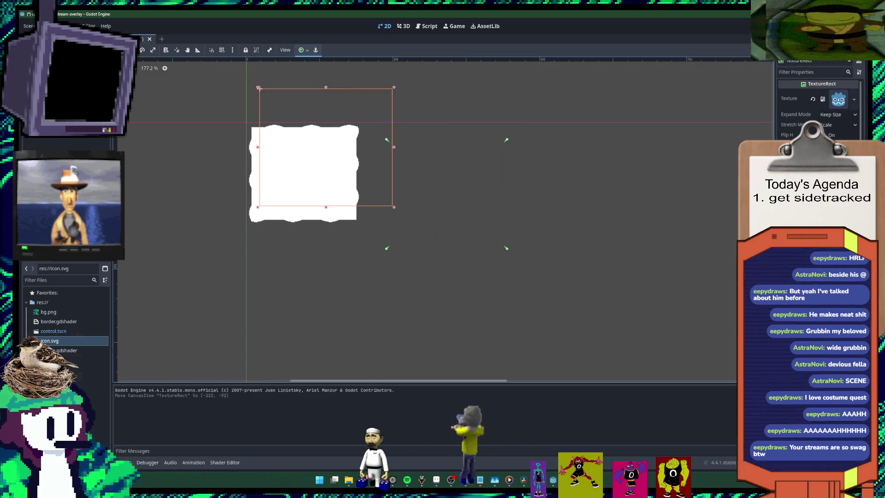
{"action": "key", "text": "ctrl+z"}
{"action": "key", "text": "ctrl+z"}
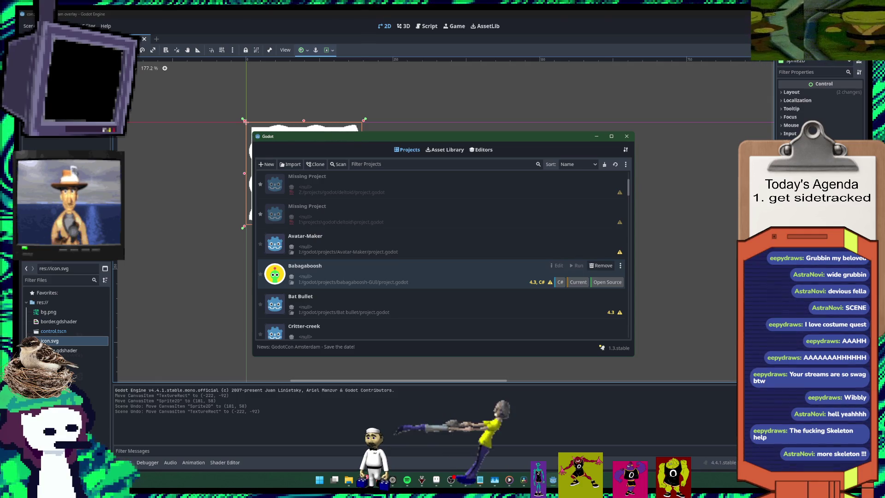
Step: Scroll through the Project Manager list to find the Rocket racers project
{"action": "scroll", "coordinate": [441, 254], "scroll_direction": "down", "scroll_amount": 3}
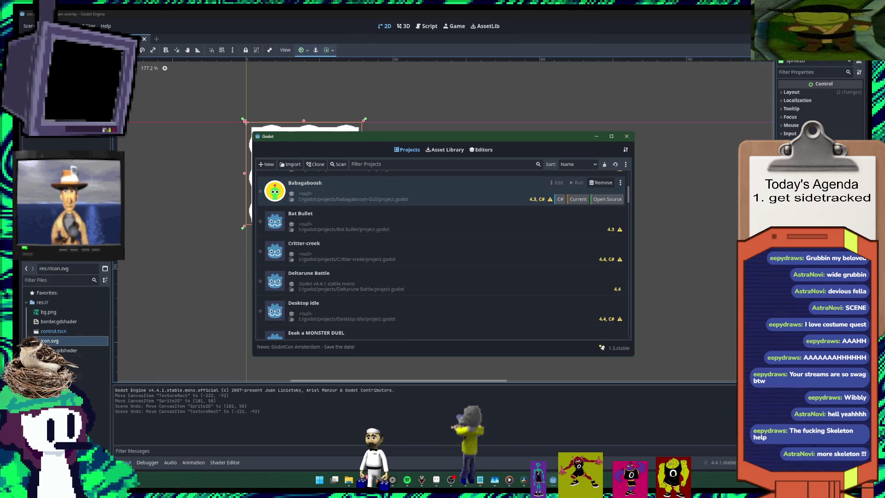
{"action": "scroll", "coordinate": [441, 255], "scroll_direction": "up", "scroll_amount": 2}
{"action": "scroll", "coordinate": [441, 255], "scroll_direction": "down", "scroll_amount": 2}
{"action": "scroll", "coordinate": [441, 270], "scroll_direction": "down", "scroll_amount": 1}
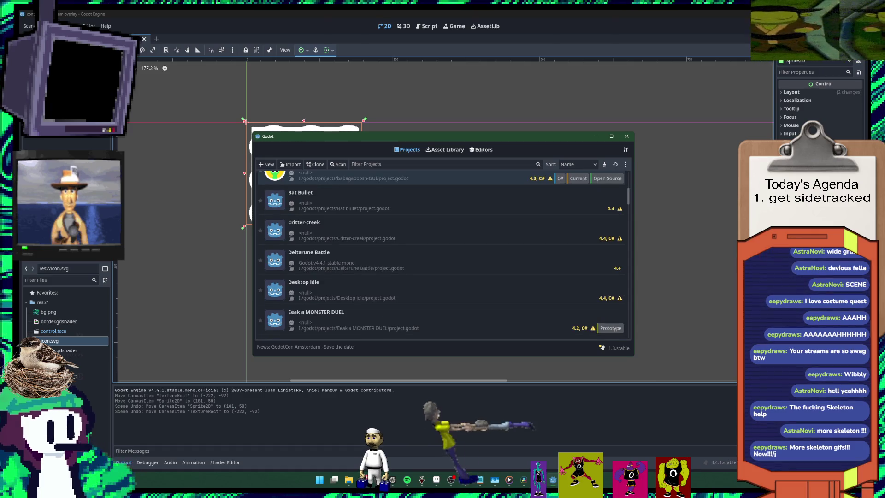
{"action": "scroll", "coordinate": [441, 269], "scroll_direction": "down", "scroll_amount": 1}
{"action": "scroll", "coordinate": [440, 269], "scroll_direction": "down", "scroll_amount": 2}
{"action": "scroll", "coordinate": [440, 269], "scroll_direction": "down", "scroll_amount": 2}
{"action": "scroll", "coordinate": [441, 269], "scroll_direction": "down", "scroll_amount": 1}
{"action": "scroll", "coordinate": [441, 269], "scroll_direction": "up", "scroll_amount": 4}
{"action": "scroll", "coordinate": [441, 270], "scroll_direction": "up", "scroll_amount": 3}
{"action": "scroll", "coordinate": [441, 270], "scroll_direction": "up", "scroll_amount": 3}
{"action": "scroll", "coordinate": [441, 270], "scroll_direction": "down", "scroll_amount": 3}
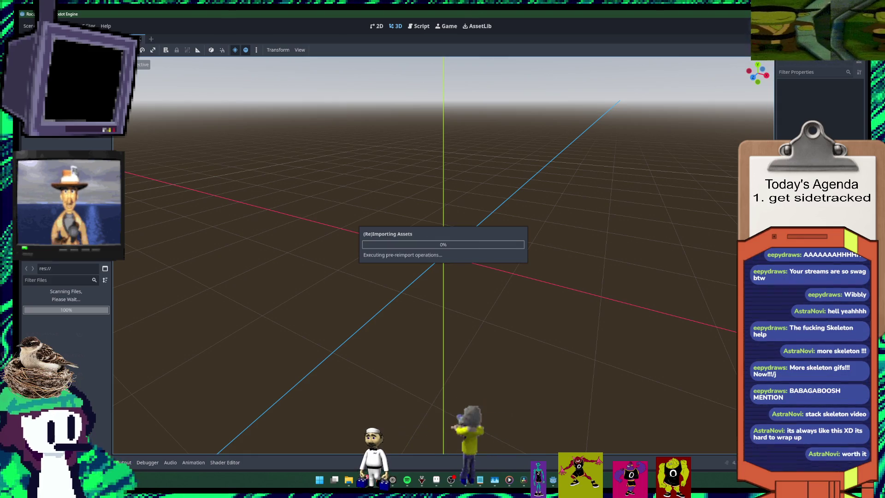
{"action": "mouse_move", "coordinate": [553, 479]}
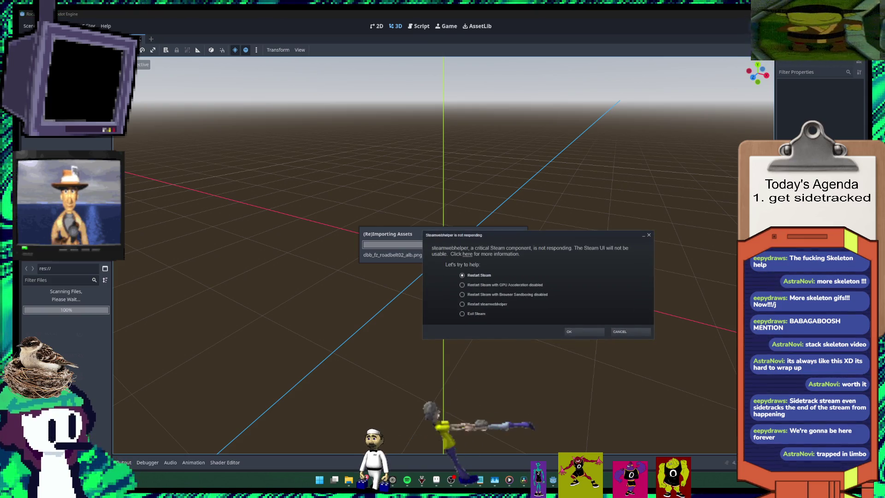
Step: Dismiss the Steam not-responding warning so the project can finish loading
{"action": "left_click", "coordinate": [462, 304]}
{"action": "left_click", "coordinate": [583, 331]}
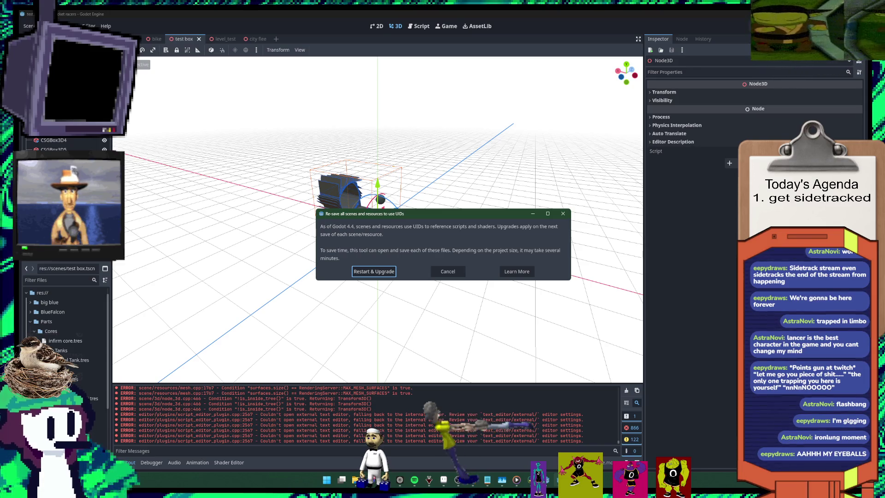
Step: Drag the Re-save UIDs prompt off the model and cancel the UID upgrade
{"action": "left_click_drag", "start_coordinate": [415, 213], "coordinate": [351, 208]}
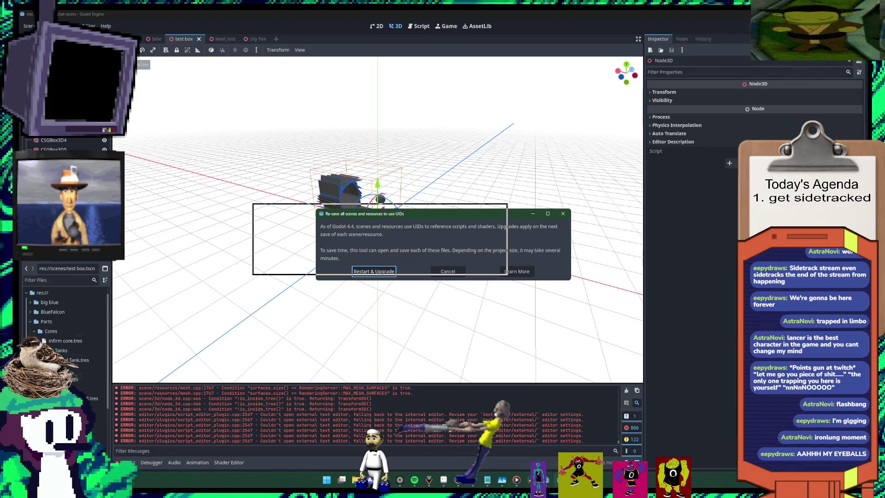
{"action": "left_click_drag", "start_coordinate": [351, 208], "coordinate": [540, 158]}
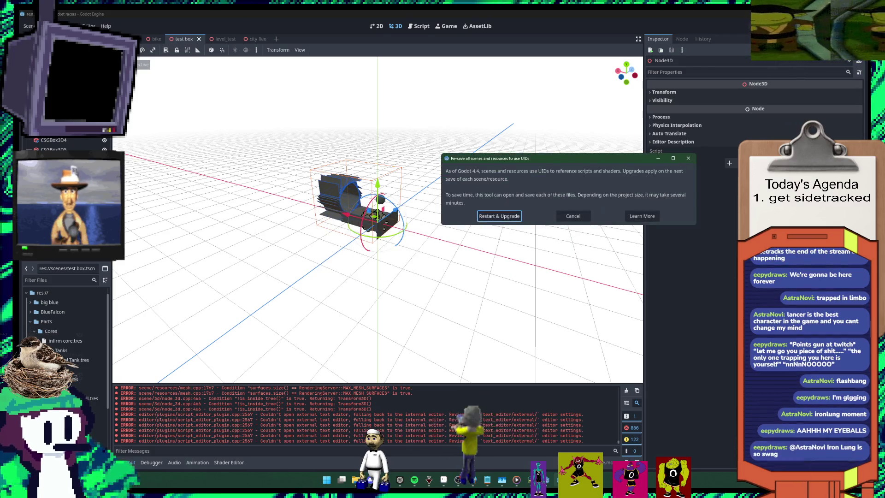
{"action": "left_click", "coordinate": [573, 216]}
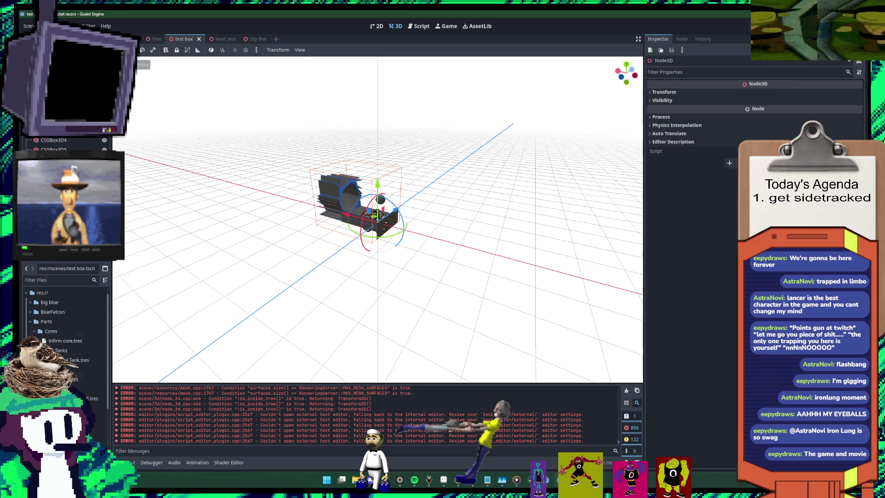
Step: Clear the viewport selection and bring up the stream ideas notes from the taskbar
{"action": "left_click", "coordinate": [461, 299]}
{"action": "mouse_move", "coordinate": [443, 479]}
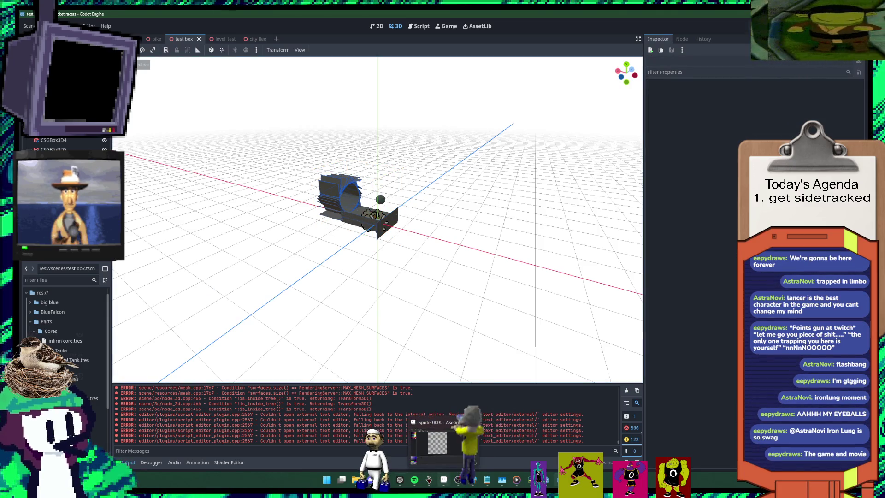
{"action": "left_click", "coordinate": [487, 480]}
Step: Add 'play iron long' as item 8 of the stream ideas list and return to Godot
{"action": "left_click", "coordinate": [547, 282]}
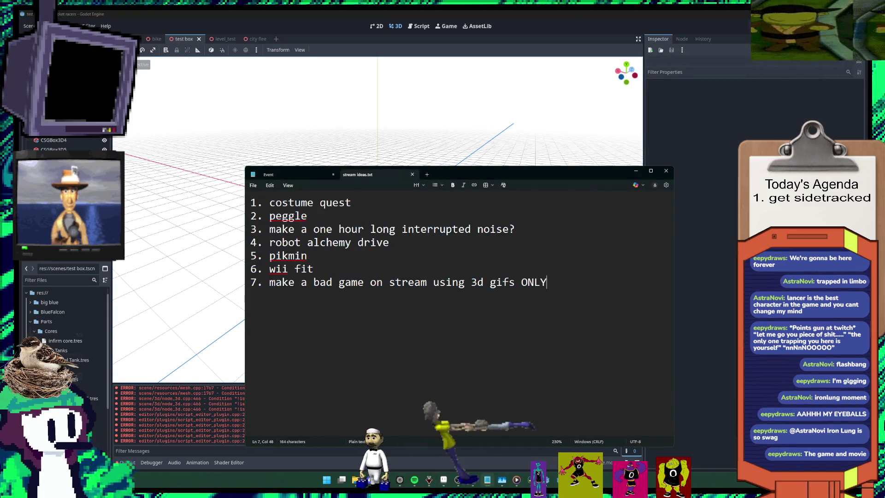
{"action": "type", "text": "8."}
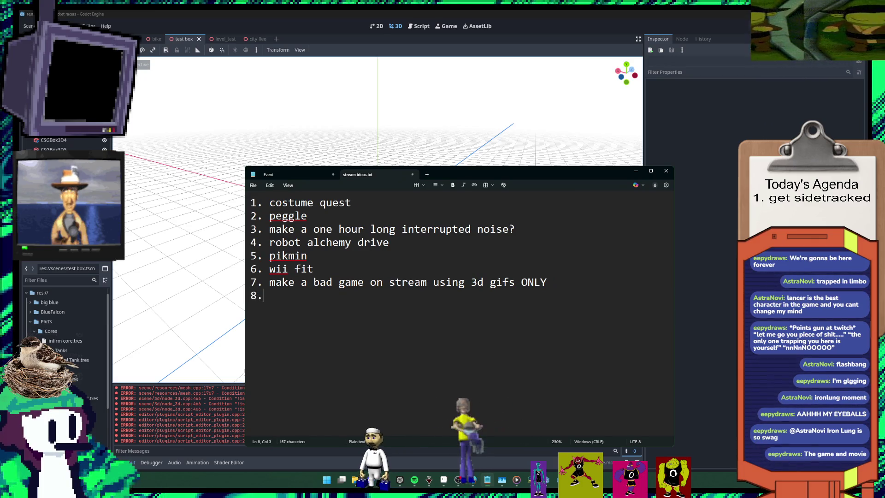
{"action": "type", "text": "ay iron long"}
{"action": "key", "text": "BackSpace"}
{"action": "key", "text": "BackSpace"}
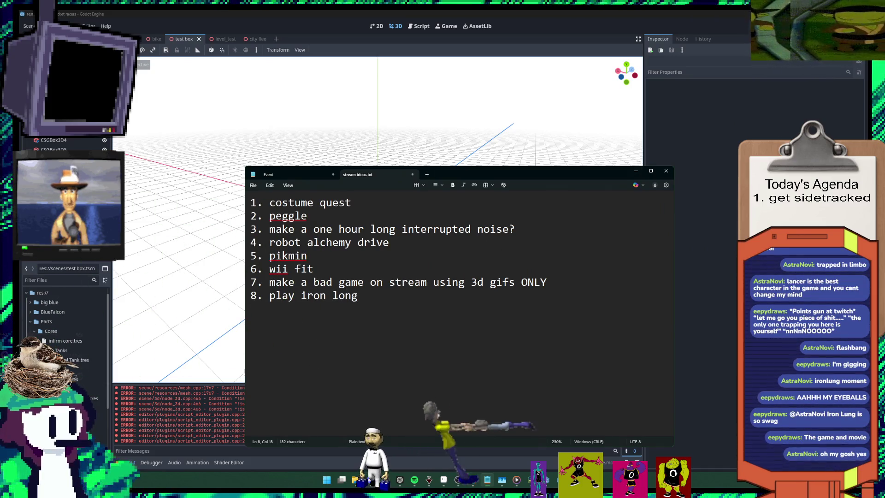
{"action": "key", "text": "alt+Tab"}
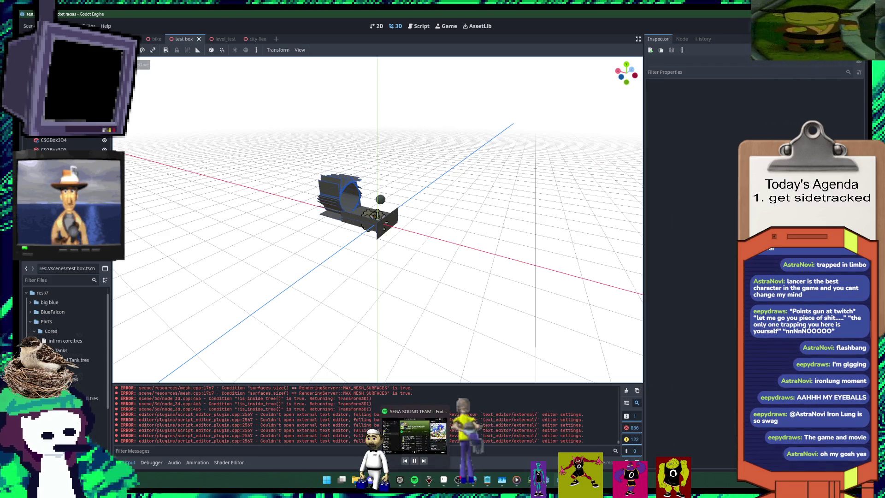
Step: Inspect the test box model, then open level_test.tscn from the FileSystem dock
{"action": "mouse_move", "coordinate": [378, 221]}
{"action": "left_mouse_down"}
{"action": "mouse_move", "coordinate": [323, 216]}
{"action": "mouse_move", "coordinate": [331, 193]}
{"action": "mouse_move", "coordinate": [350, 184]}
{"action": "mouse_move", "coordinate": [378, 198]}
{"action": "left_mouse_up"}
{"action": "scroll", "coordinate": [378, 219], "scroll_direction": "up", "scroll_amount": 8}
{"action": "scroll", "coordinate": [377, 218], "scroll_direction": "down", "scroll_amount": 6}
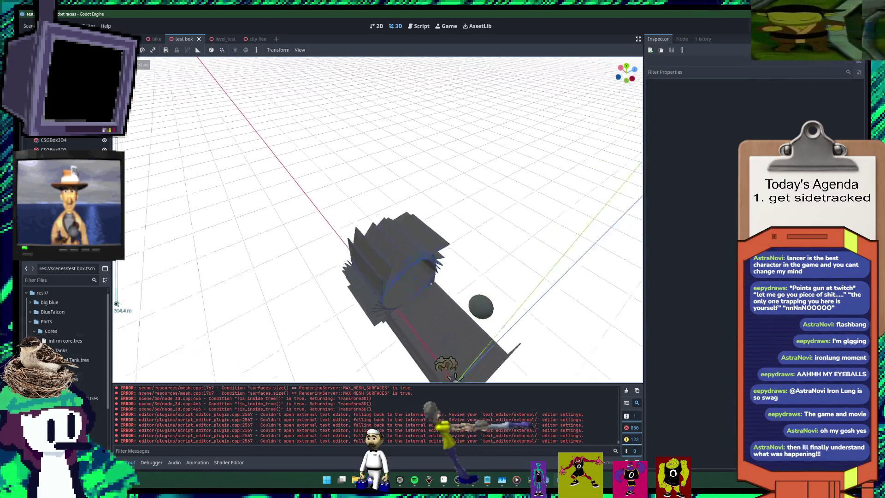
{"action": "scroll", "coordinate": [378, 218], "scroll_direction": "up", "scroll_amount": 2}
{"action": "scroll", "coordinate": [69, 359], "scroll_direction": "down", "scroll_amount": 5}
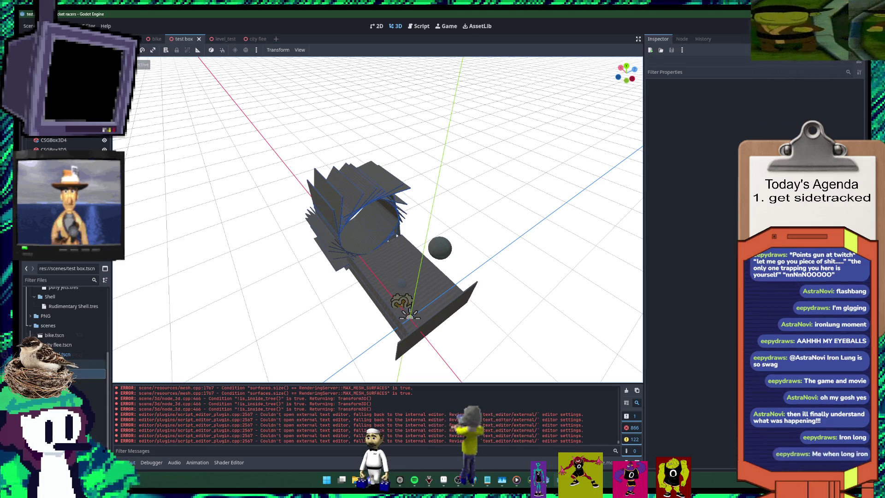
{"action": "left_click", "coordinate": [81, 363]}
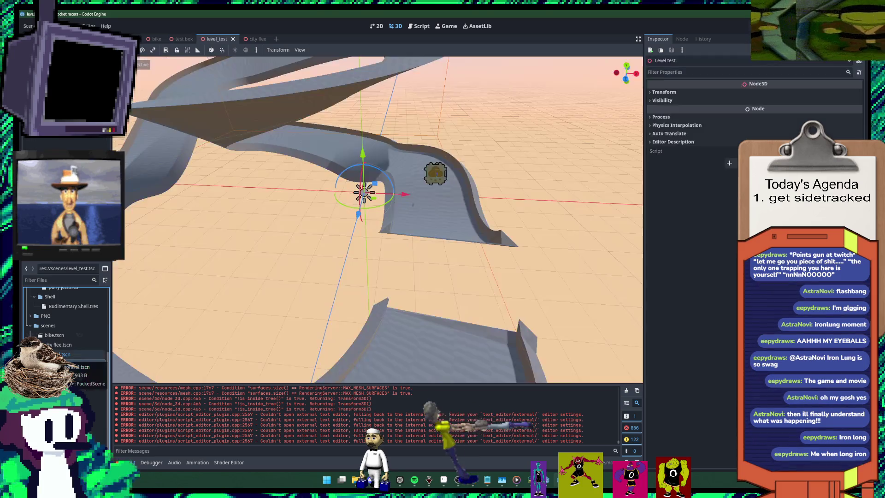
{"action": "double_click", "coordinate": [81, 364]}
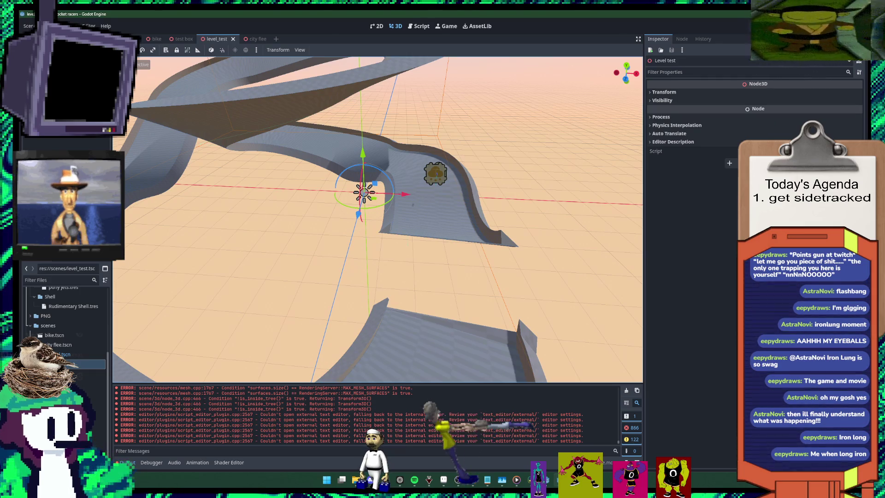
Step: Save and run the level, drive the rocket forward with W, then stop the game with F8
{"action": "key", "text": "ctrl+s"}
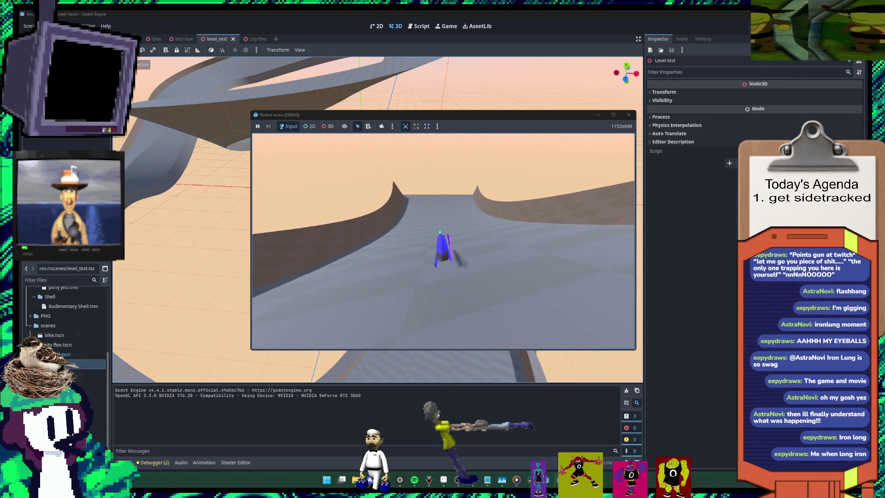
{"action": "key", "text": "w"}
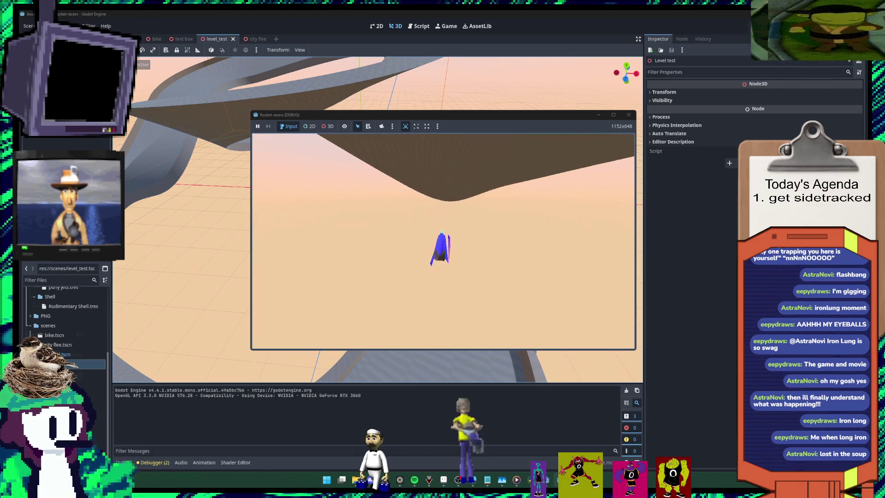
{"action": "key", "text": "F8"}
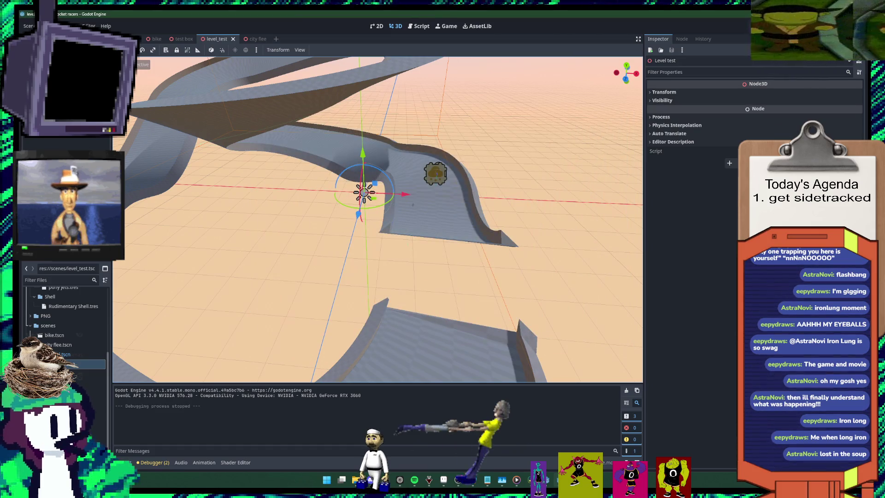
Step: Save the scene again and relaunch it with F5 to test-drive the blue racer
{"action": "key", "text": "ctrl+s"}
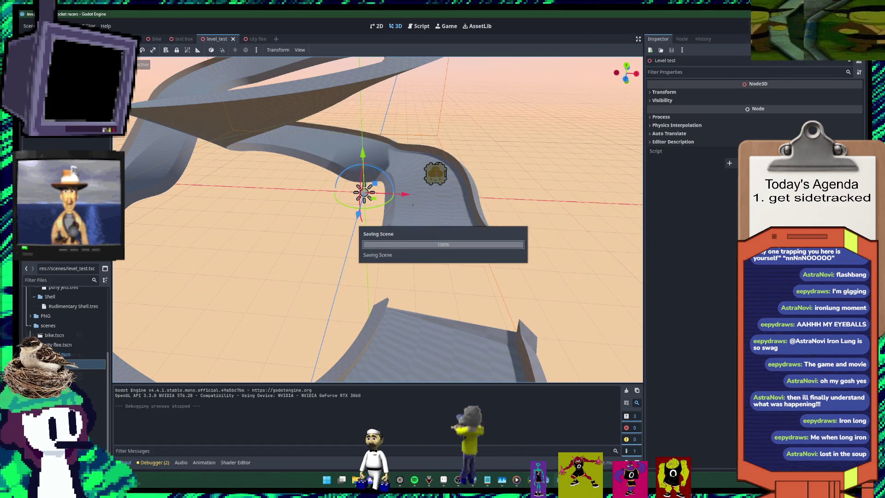
{"action": "key", "text": "F5"}
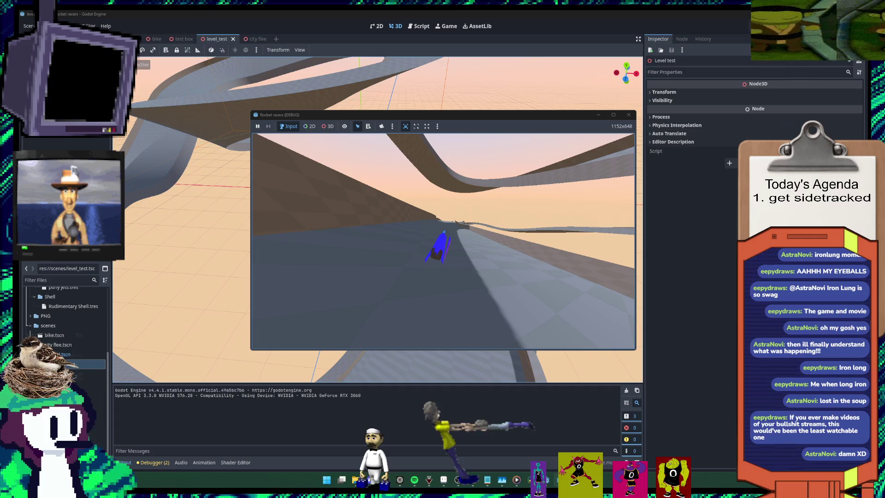
{"action": "mouse_move", "coordinate": [546, 479]}
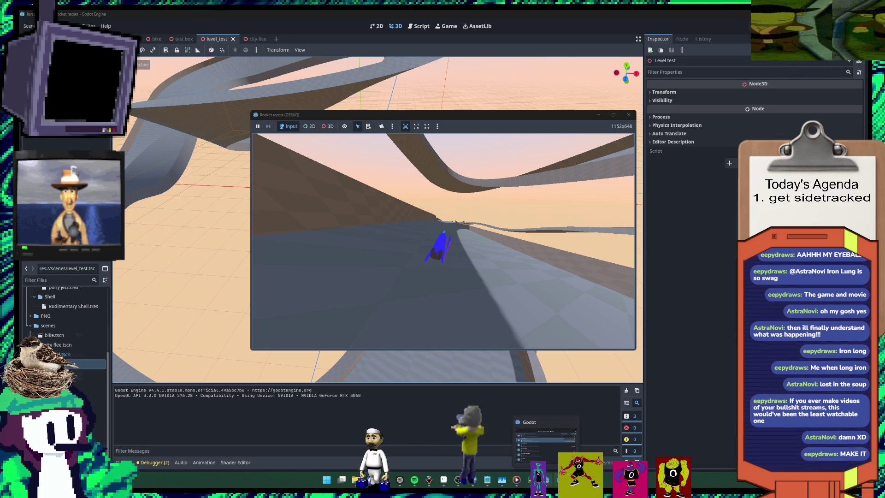
{"action": "mouse_move", "coordinate": [371, 479]}
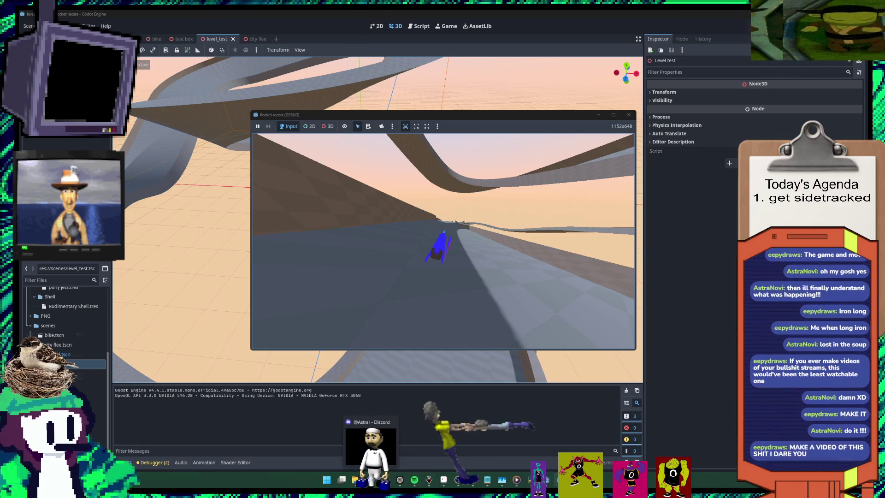
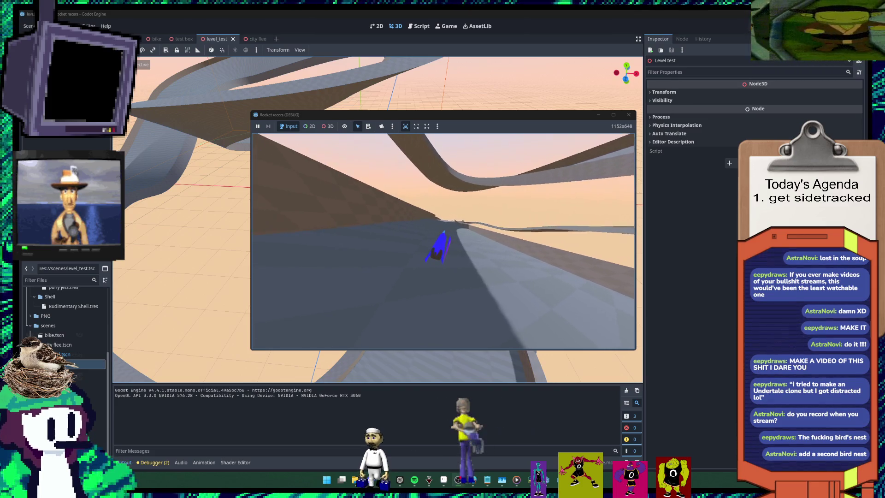
Step: Bring the Firefox window forward and run a Google search for 'bird nest png'
{"action": "mouse_move", "coordinate": [399, 479]}
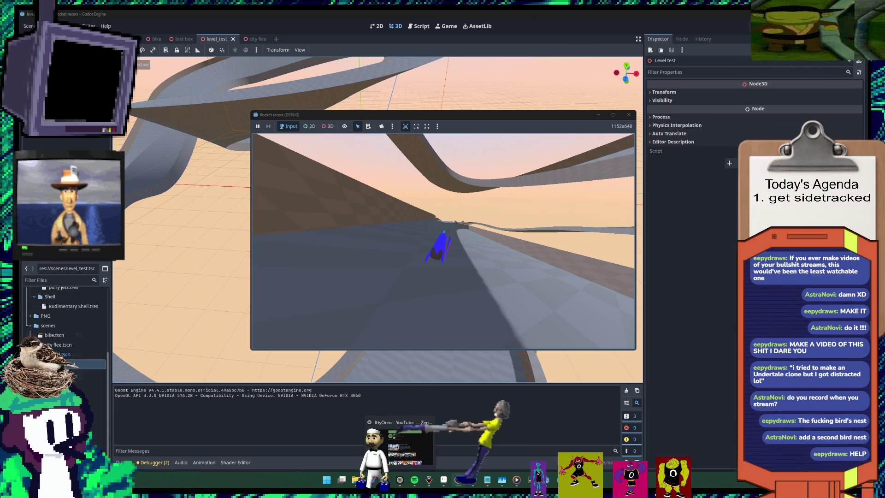
{"action": "left_click", "coordinate": [399, 443]}
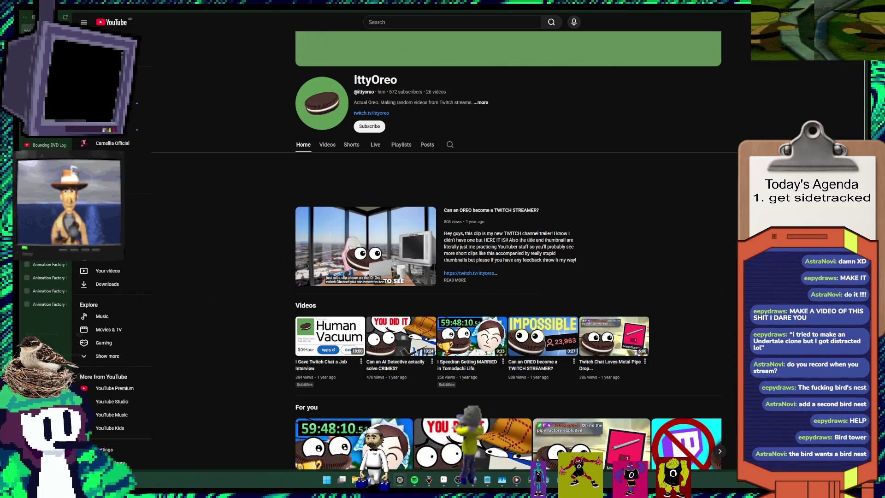
{"action": "key", "text": "ctrl+t"}
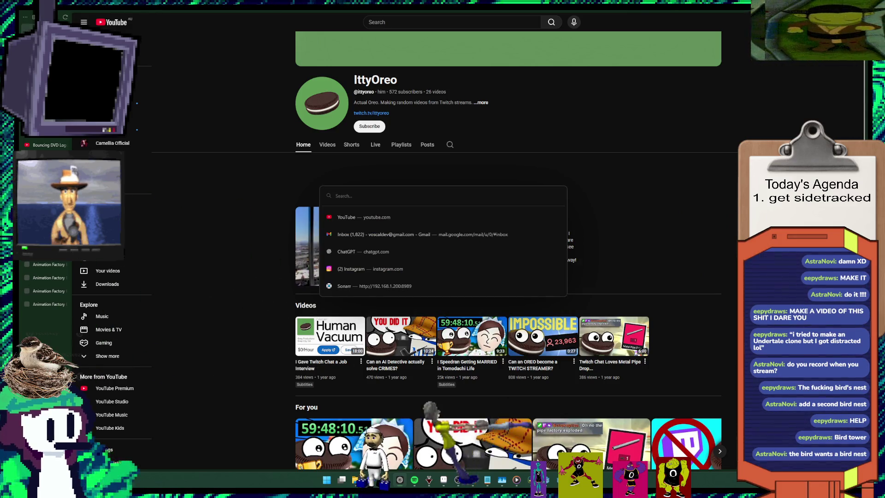
{"action": "type", "text": "bird nest"}
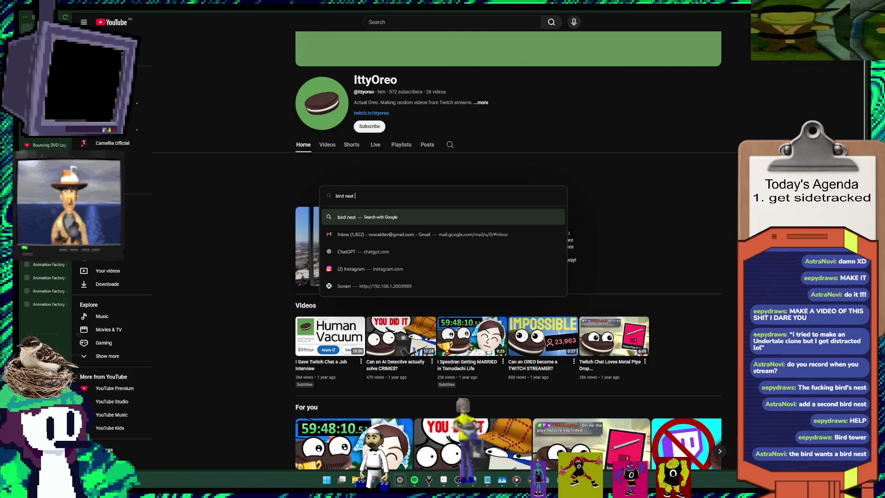
{"action": "type", "text": "ng"}
{"action": "key", "text": "Return"}
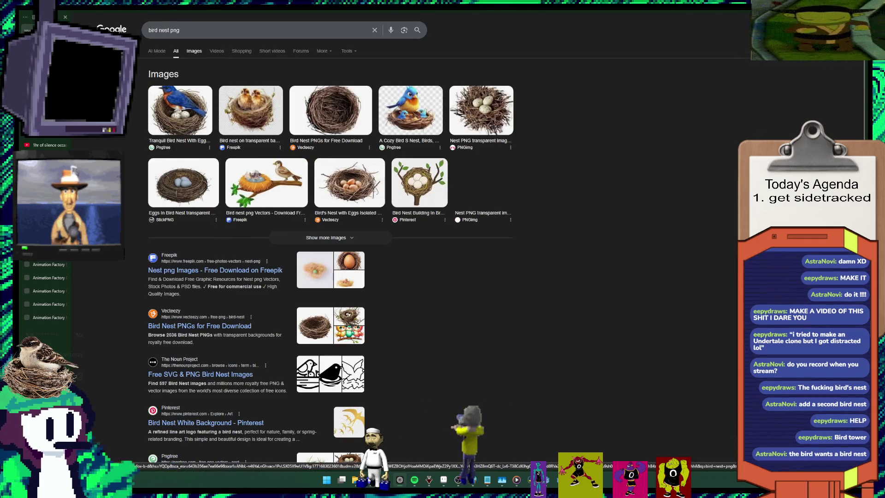
Step: Switch to Image results for bird nest png and preview the robin nest image
{"action": "left_click", "coordinate": [194, 51]}
{"action": "scroll", "coordinate": [415, 253], "scroll_direction": "down", "scroll_amount": 2}
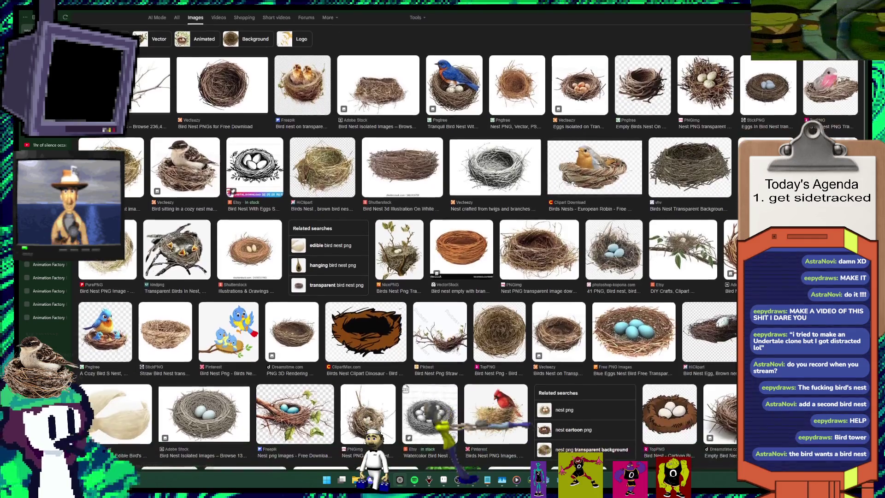
{"action": "left_click", "coordinate": [594, 168]}
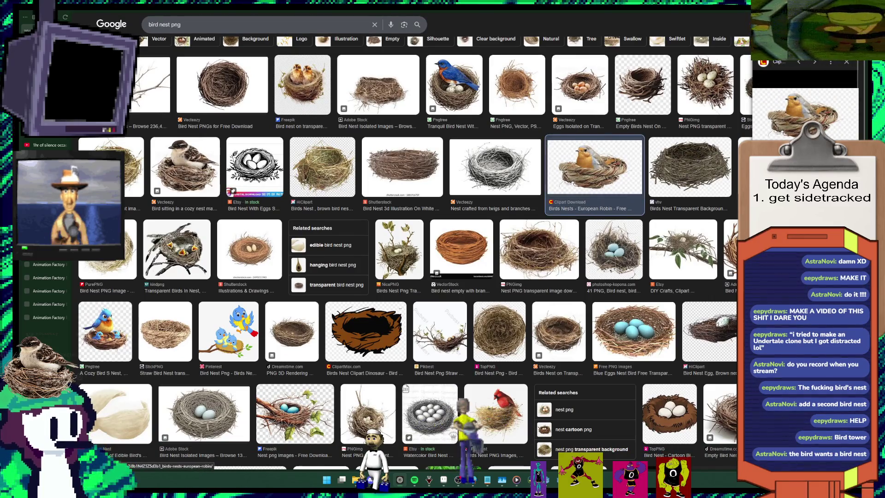
Step: Scroll down the grid and preview the hanging Coir Bird Nest image from StickPNG
{"action": "scroll", "coordinate": [414, 253], "scroll_direction": "down", "scroll_amount": 2}
{"action": "scroll", "coordinate": [415, 253], "scroll_direction": "down", "scroll_amount": 5}
{"action": "scroll", "coordinate": [414, 254], "scroll_direction": "down", "scroll_amount": 4}
{"action": "scroll", "coordinate": [415, 254], "scroll_direction": "down", "scroll_amount": 1}
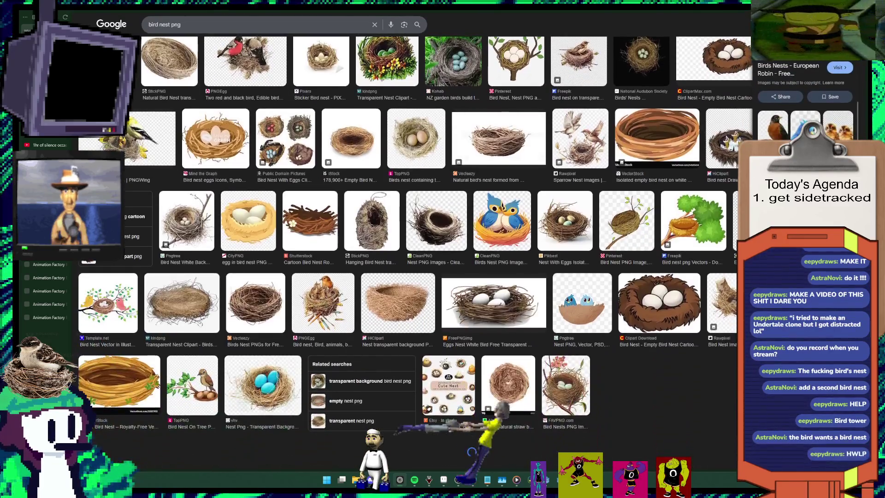
{"action": "scroll", "coordinate": [415, 254], "scroll_direction": "down", "scroll_amount": 1}
{"action": "scroll", "coordinate": [415, 253], "scroll_direction": "down", "scroll_amount": 1}
{"action": "scroll", "coordinate": [415, 253], "scroll_direction": "down", "scroll_amount": 2}
{"action": "scroll", "coordinate": [415, 253], "scroll_direction": "down", "scroll_amount": 2}
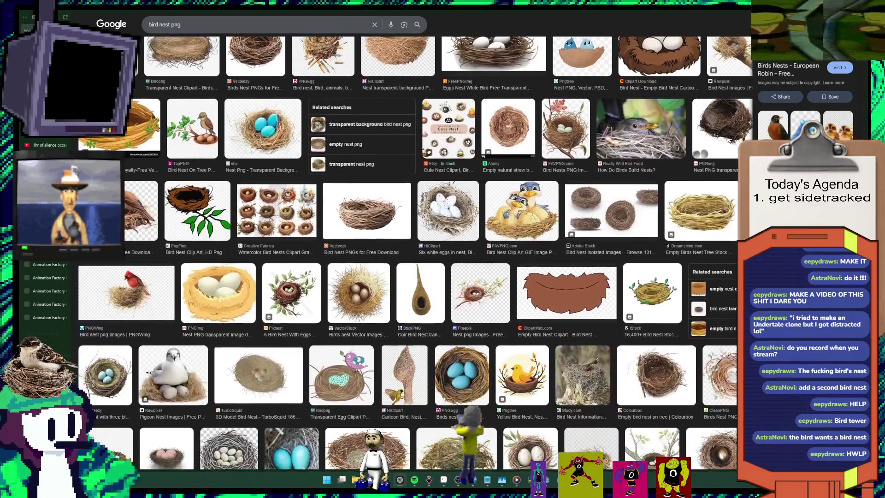
{"action": "scroll", "coordinate": [414, 253], "scroll_direction": "down", "scroll_amount": 1}
{"action": "scroll", "coordinate": [415, 253], "scroll_direction": "down", "scroll_amount": 1}
{"action": "scroll", "coordinate": [414, 253], "scroll_direction": "down", "scroll_amount": 1}
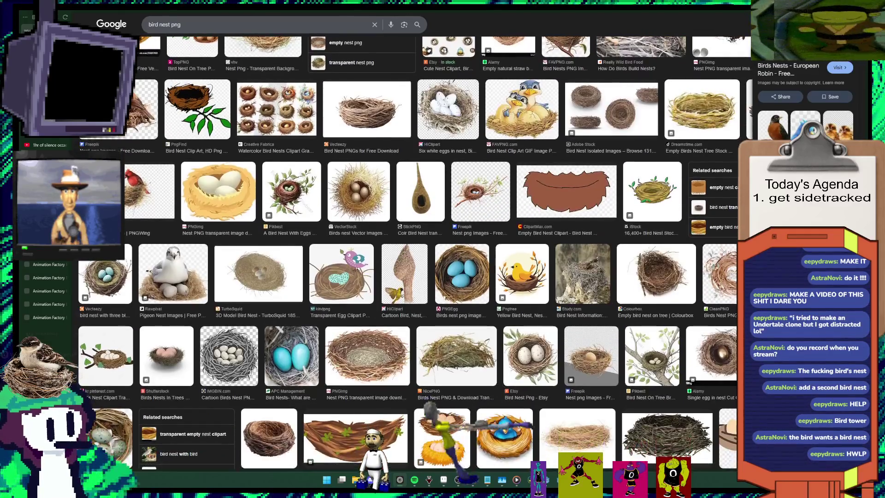
{"action": "left_click", "coordinate": [420, 191]}
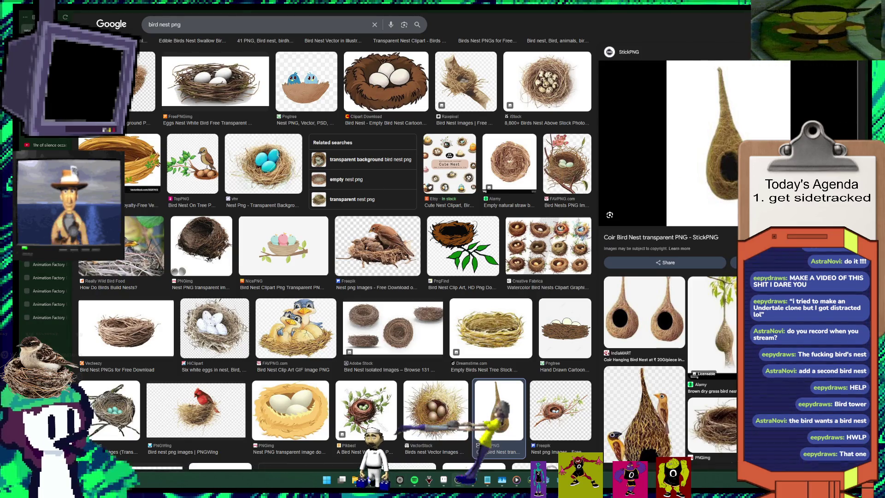
{"action": "right_click", "coordinate": [718, 150]}
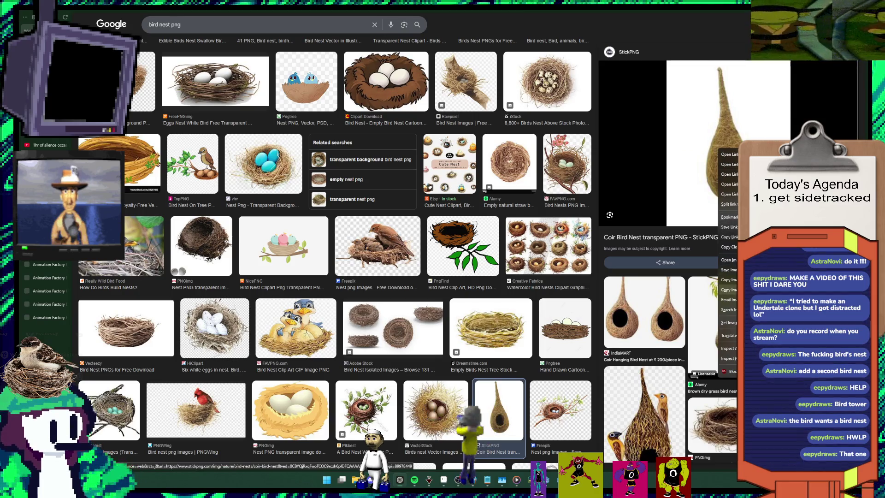
Step: Save the coir bird nest image to Downloads and check it in File Explorer
{"action": "key", "text": "Escape"}
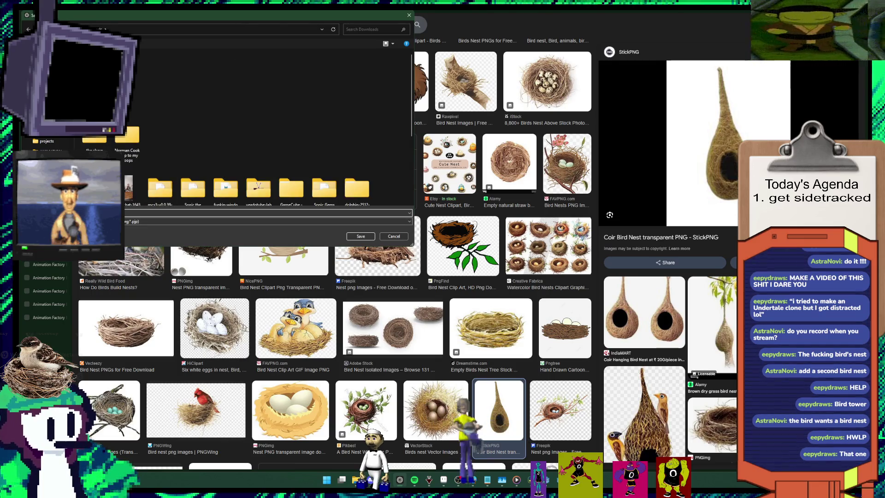
{"action": "key", "text": "Return"}
{"action": "key", "text": "Return"}
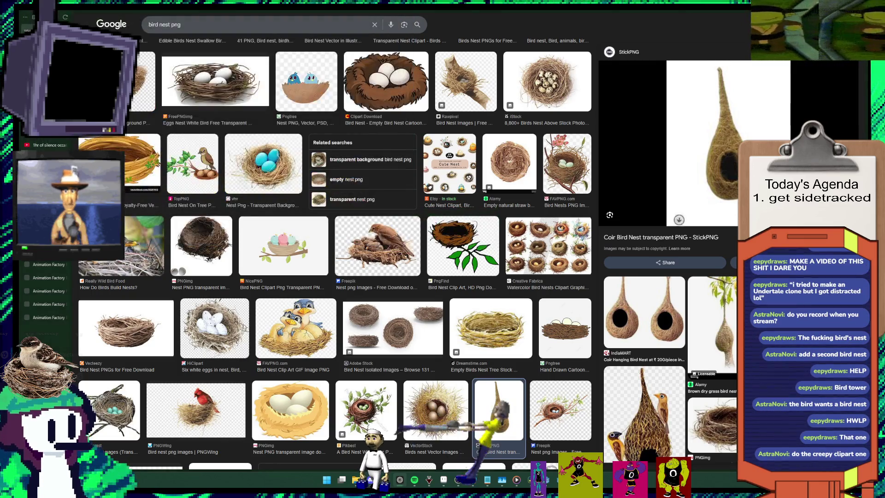
{"action": "mouse_move", "coordinate": [356, 479]}
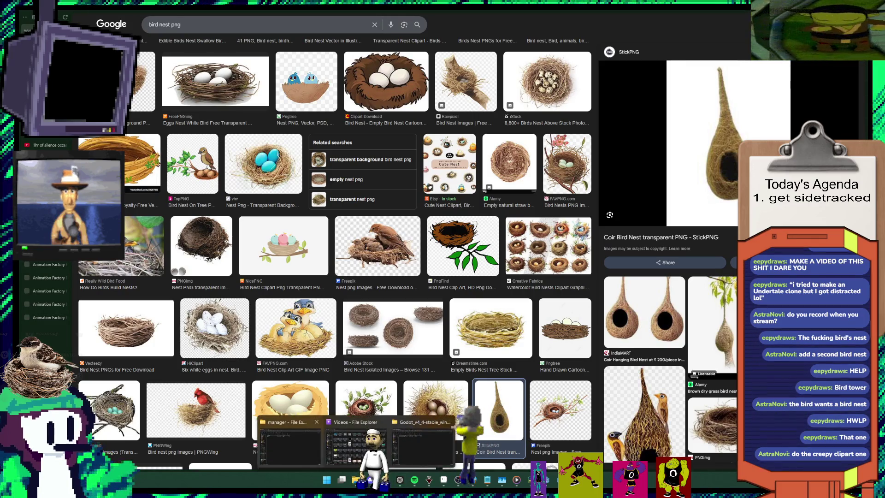
{"action": "left_click", "coordinate": [289, 443]}
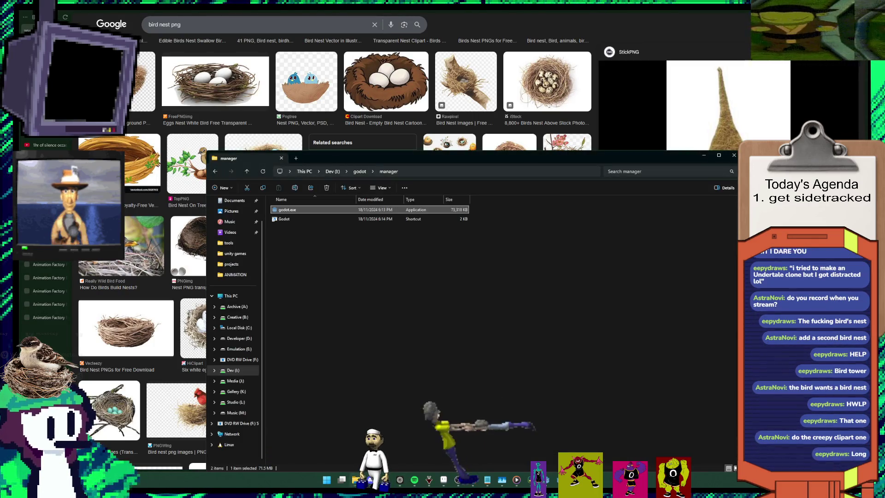
{"action": "key", "text": "alt+Tab"}
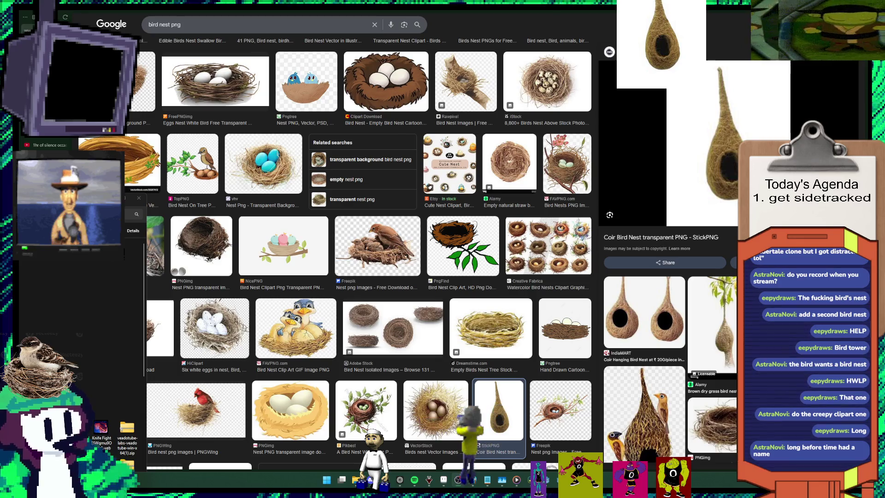
Step: Close the Rocket racers game window and preview the Rawpixel bird nest image
{"action": "left_click", "coordinate": [121, 248]}
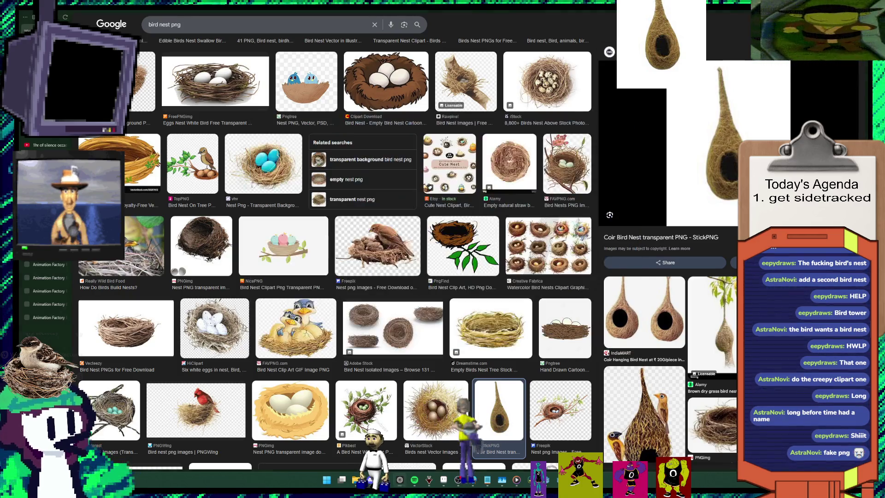
{"action": "key", "text": "Escape"}
{"action": "left_click", "coordinate": [465, 81]}
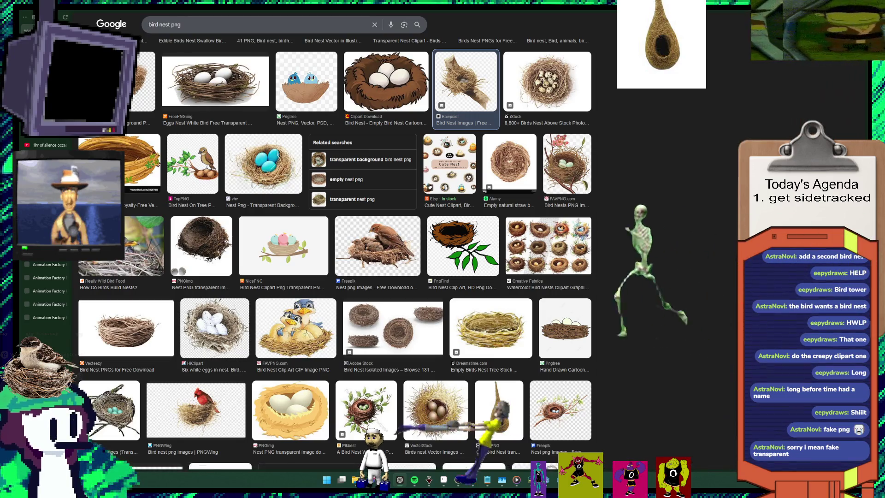
Step: Compare previews of the Freepik, Vecteezy, Shutterstock and Adobe Stock bird nest images
{"action": "scroll", "coordinate": [334, 262], "scroll_direction": "up", "scroll_amount": 5}
{"action": "scroll", "coordinate": [335, 263], "scroll_direction": "up", "scroll_amount": 5}
{"action": "scroll", "coordinate": [335, 263], "scroll_direction": "up", "scroll_amount": 5}
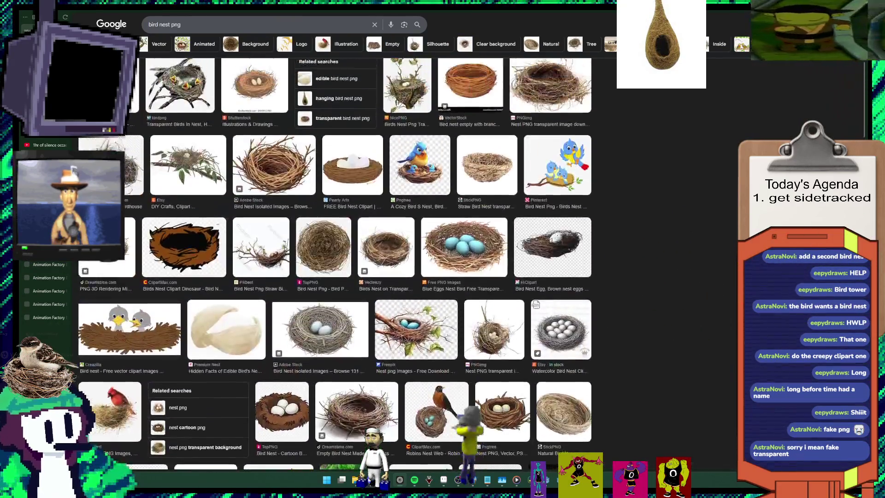
{"action": "scroll", "coordinate": [335, 263], "scroll_direction": "up", "scroll_amount": 5}
{"action": "scroll", "coordinate": [335, 262], "scroll_direction": "up", "scroll_amount": 1}
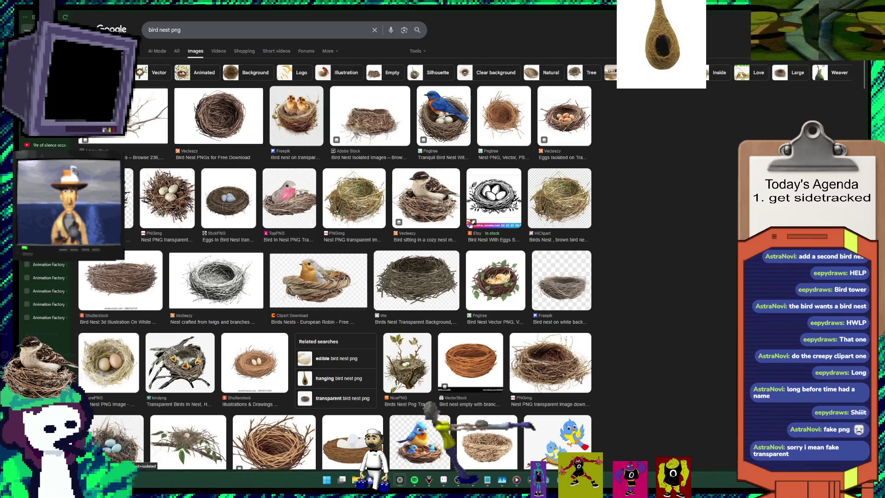
{"action": "left_click", "coordinate": [296, 115]}
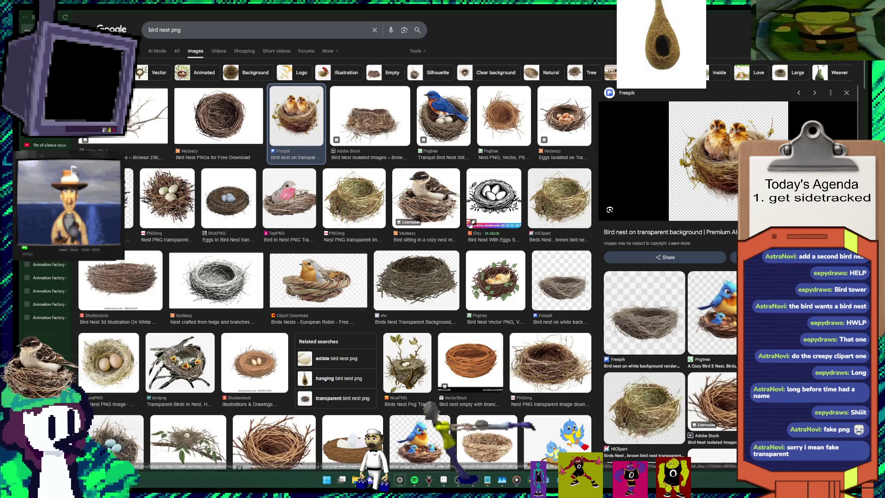
{"action": "left_click", "coordinate": [425, 198]}
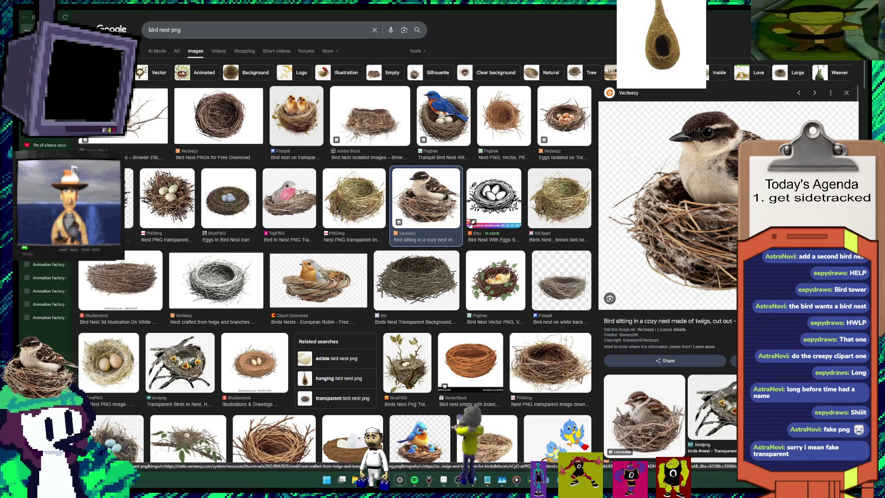
{"action": "left_click", "coordinate": [121, 280]}
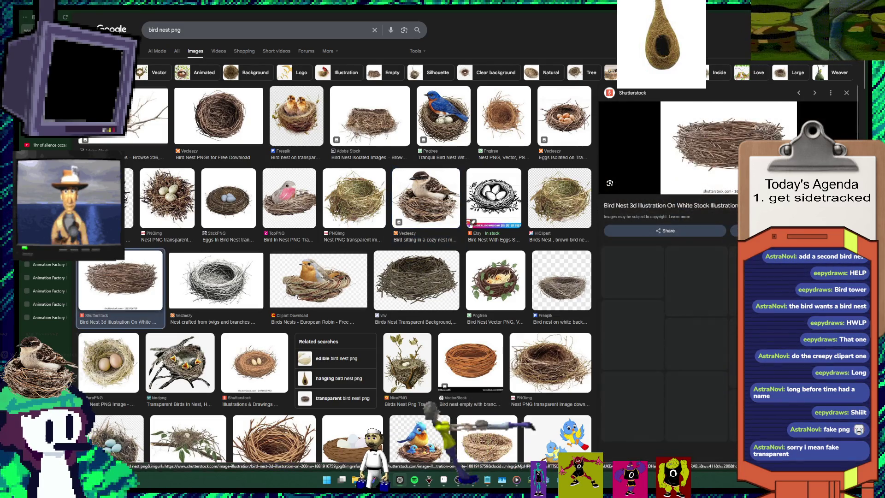
{"action": "left_click", "coordinate": [150, 115]}
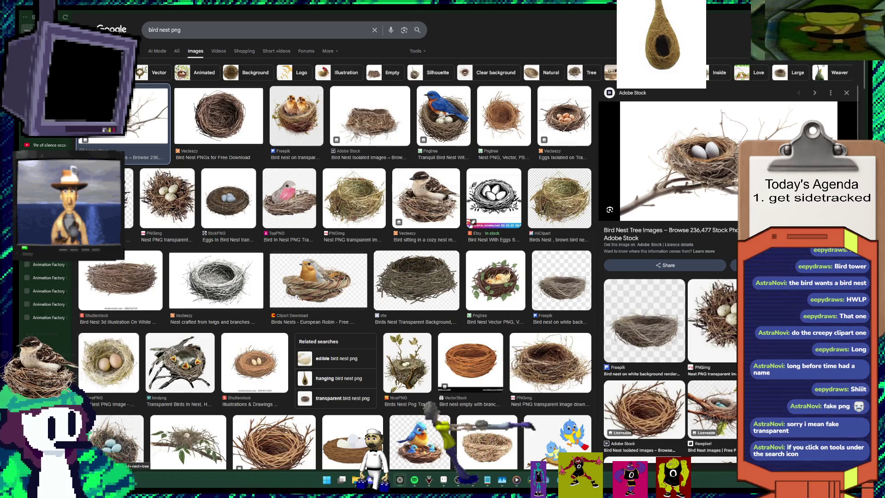
{"action": "left_click", "coordinate": [416, 50]}
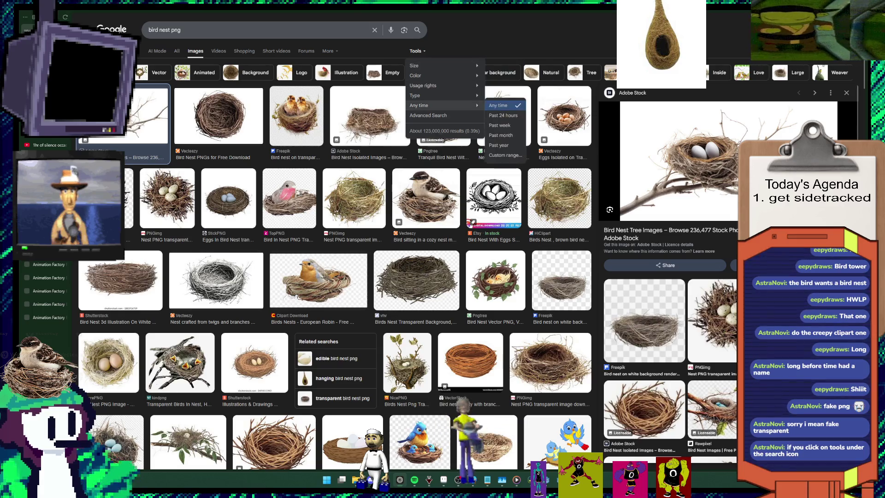
Step: Filter the bird nest image results to Color: Transparent
{"action": "mouse_move", "coordinate": [429, 95]}
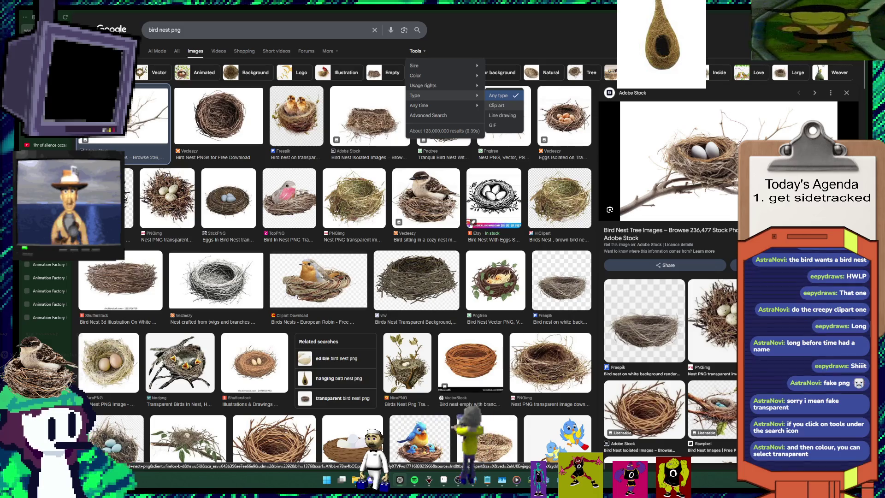
{"action": "mouse_move", "coordinate": [443, 75]}
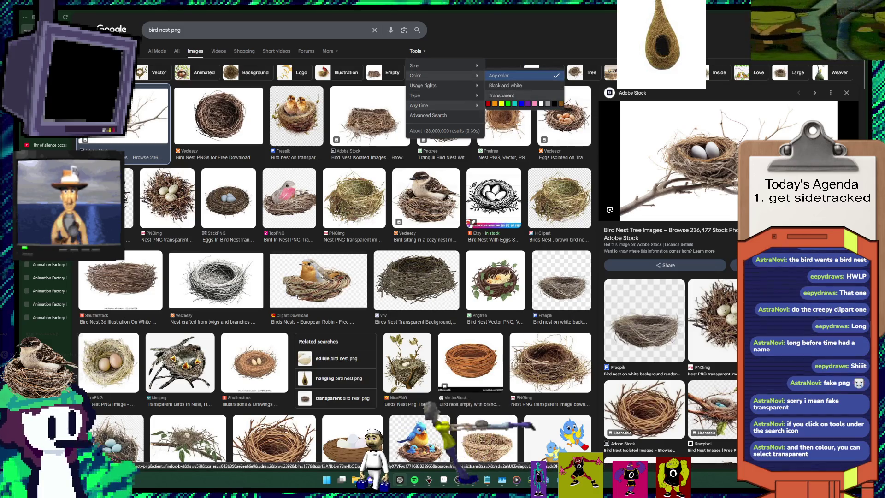
{"action": "left_click", "coordinate": [501, 95]}
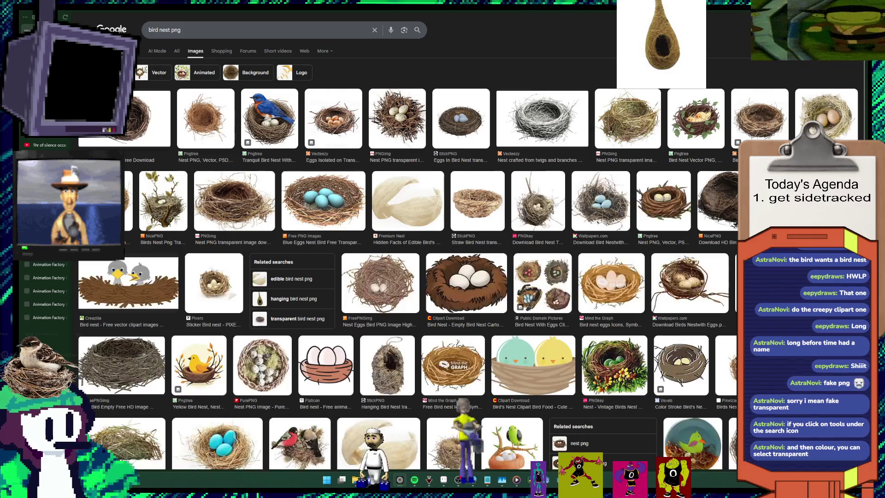
Step: Preview the Vecteezy twig nest, Pngtree nest and cartoon empty bird nest images
{"action": "scroll", "coordinate": [467, 244], "scroll_direction": "down", "scroll_amount": 2}
{"action": "scroll", "coordinate": [467, 244], "scroll_direction": "down", "scroll_amount": 1}
{"action": "scroll", "coordinate": [468, 244], "scroll_direction": "down", "scroll_amount": 2}
{"action": "scroll", "coordinate": [468, 244], "scroll_direction": "down", "scroll_amount": 1}
{"action": "scroll", "coordinate": [468, 244], "scroll_direction": "down", "scroll_amount": 1}
{"action": "scroll", "coordinate": [467, 244], "scroll_direction": "up", "scroll_amount": 1}
{"action": "scroll", "coordinate": [468, 244], "scroll_direction": "up", "scroll_amount": 2}
{"action": "scroll", "coordinate": [468, 244], "scroll_direction": "up", "scroll_amount": 3}
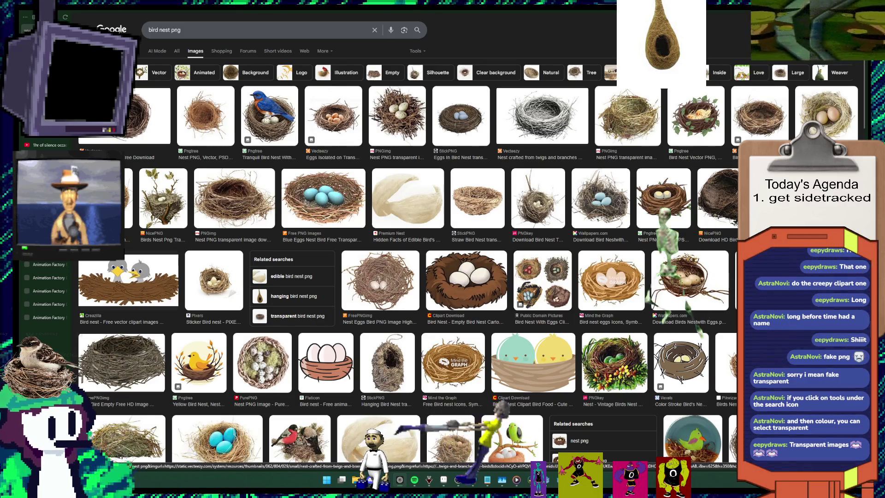
{"action": "left_click", "coordinate": [542, 116]}
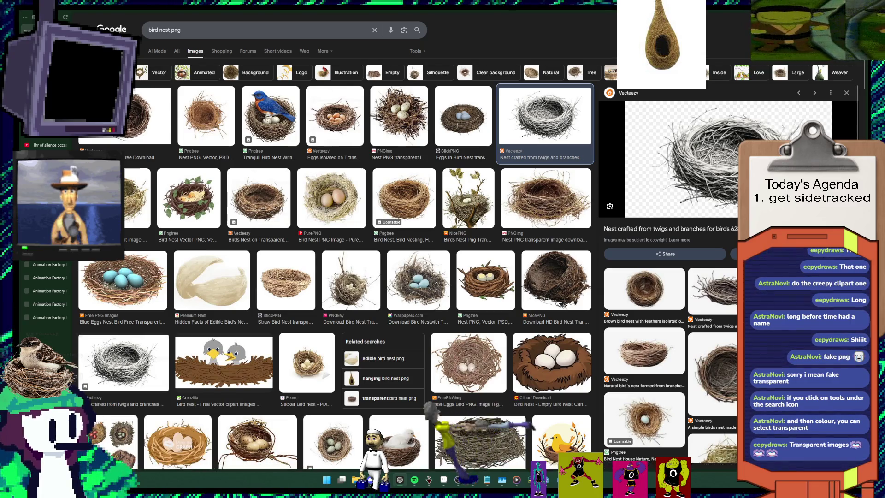
{"action": "left_click", "coordinate": [404, 198]}
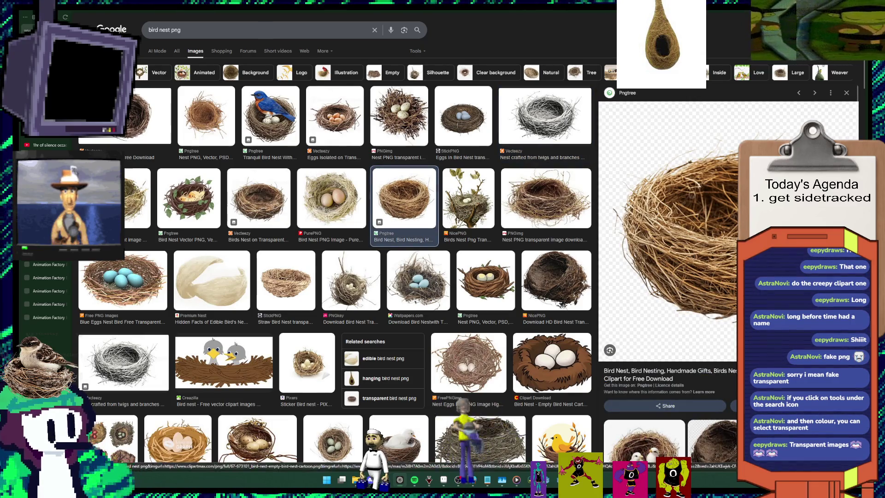
{"action": "left_click", "coordinate": [551, 364]}
Step: Switch back to the running Godot racing game
{"action": "scroll", "coordinate": [551, 276], "scroll_direction": "down", "scroll_amount": 7}
{"action": "scroll", "coordinate": [336, 253], "scroll_direction": "up", "scroll_amount": 7}
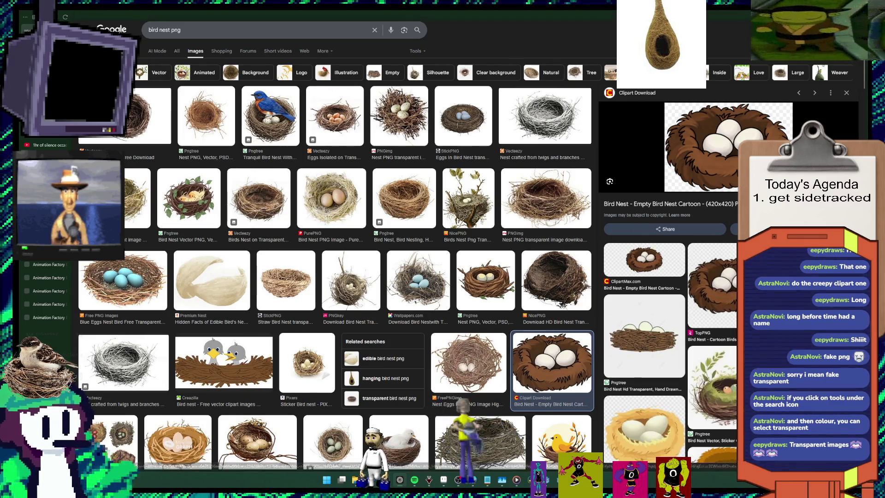
{"action": "key", "text": "alt+Tab"}
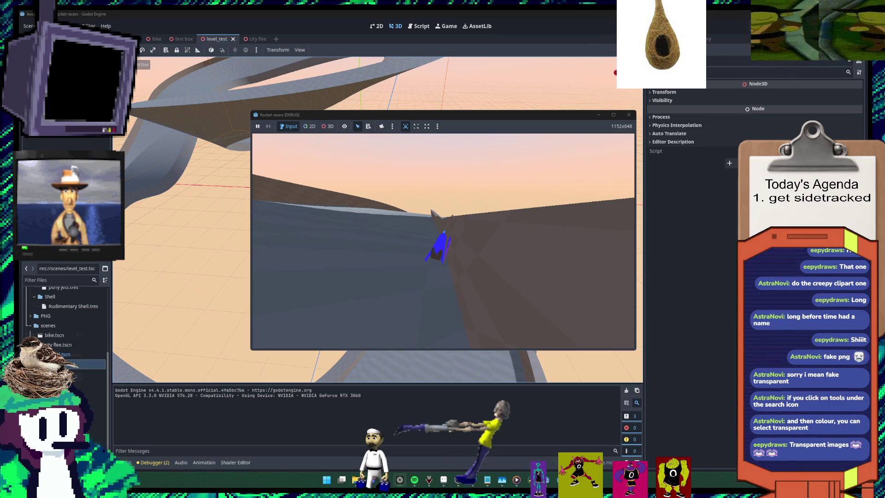